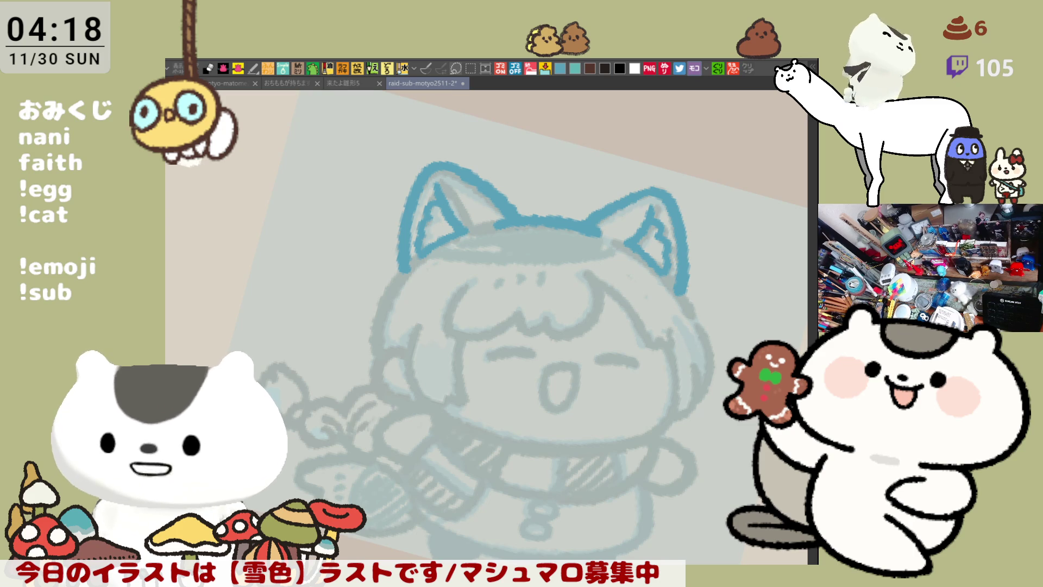
Step: Ink the girl's left hood edge in blue, retrying the stroke until it sits right
mouse_move(646, 353)
mouse_down()
mouse_move(596, 257)
mouse_move(543, 283)
mouse_move(388, 304)
mouse_move(394, 364)
mouse_up()
key(ctrl+z)
drag(391, 274, 386, 342)
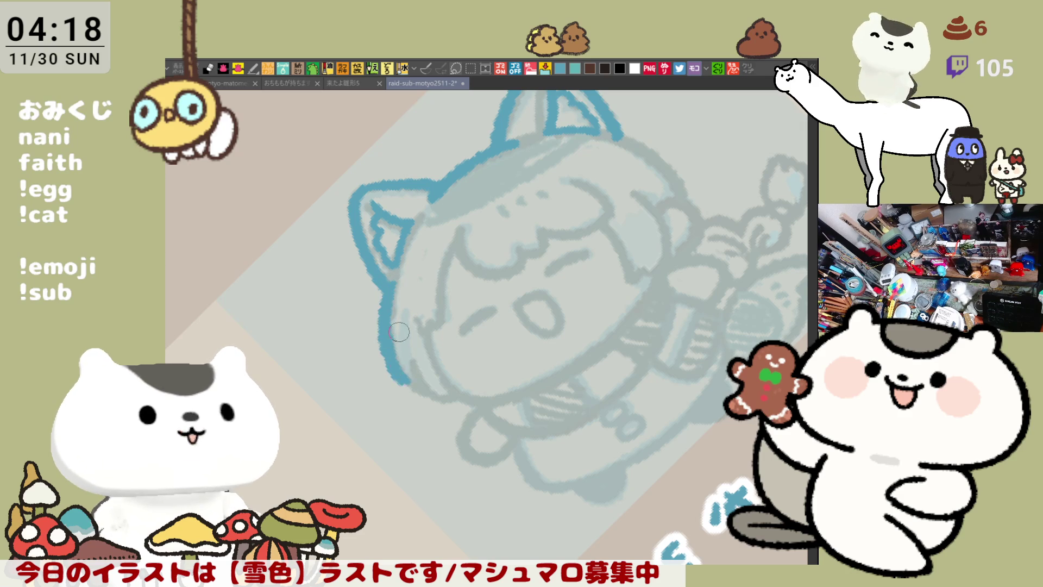
key(ctrl+z)
drag(385, 272, 416, 383)
key(ctrl+z)
mouse_move(392, 277)
mouse_down()
mouse_move(383, 312)
mouse_move(415, 386)
mouse_move(440, 244)
mouse_up()
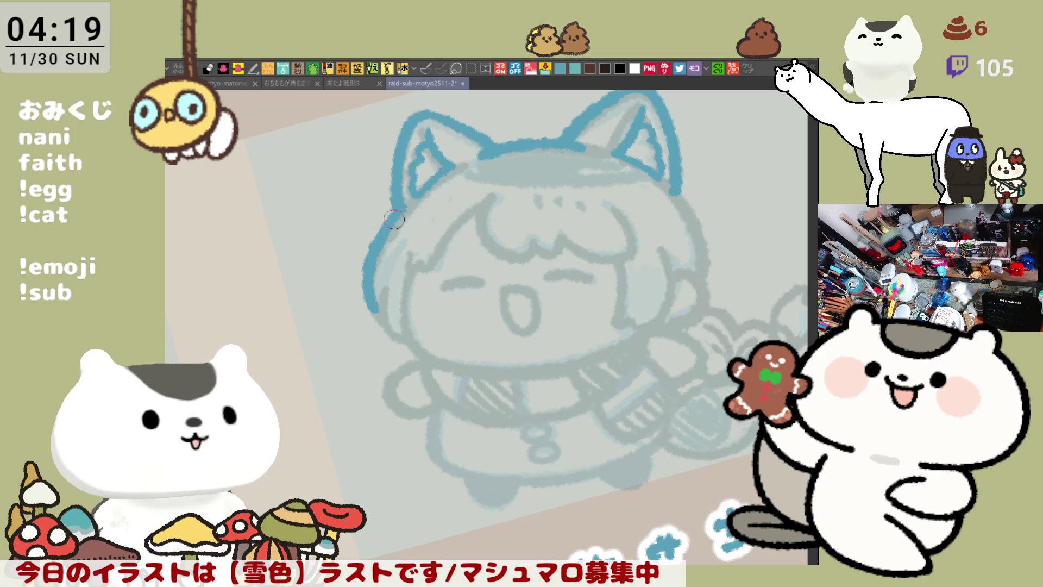
mouse_move(401, 323)
mouse_down()
mouse_move(570, 228)
mouse_move(547, 186)
mouse_move(454, 178)
mouse_up()
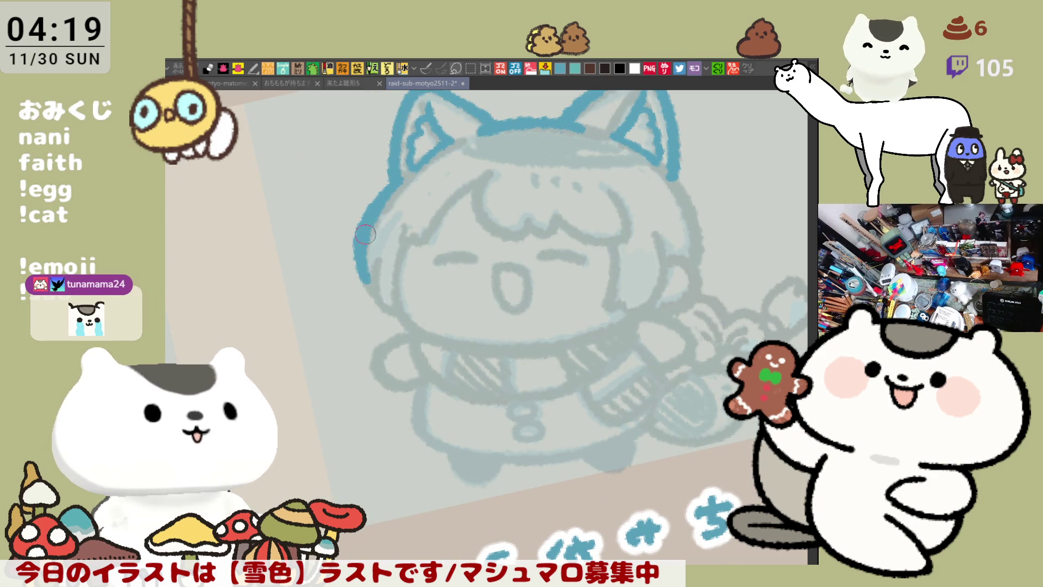
drag(373, 206, 363, 266)
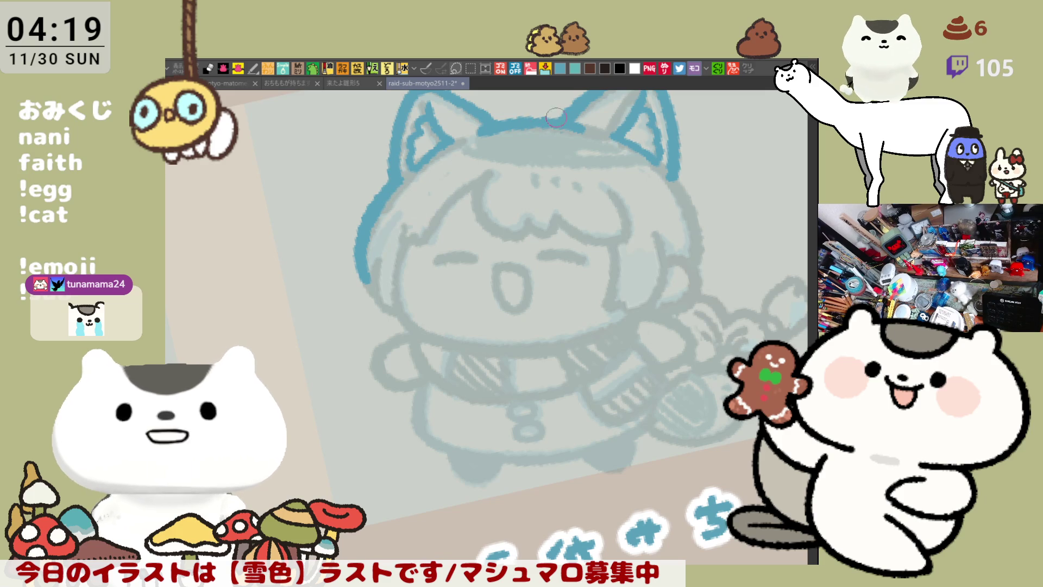
Step: Draw a blue hair strand arcing across the girl's forehead
drag(543, 130, 450, 162)
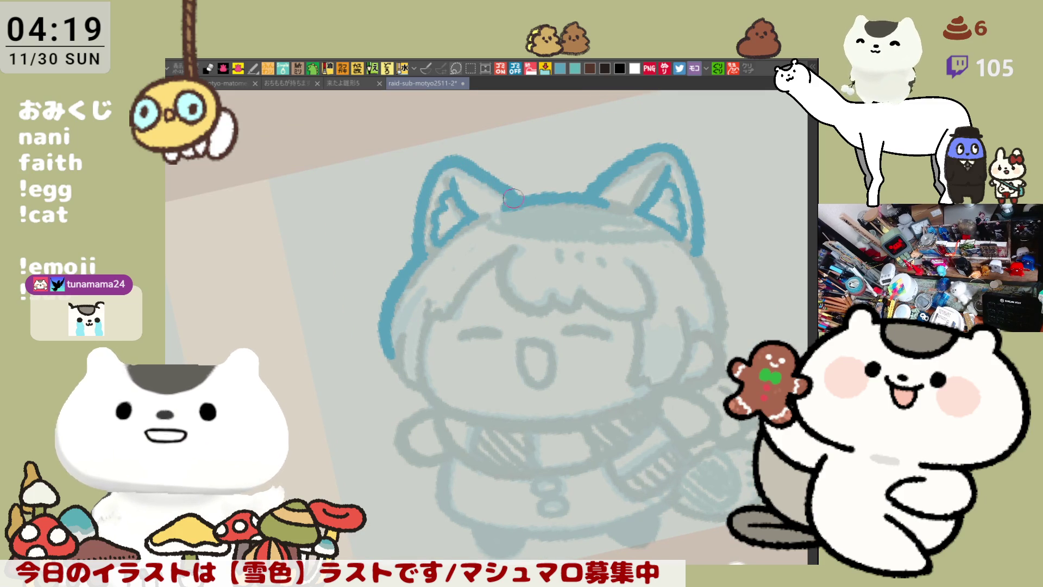
drag(502, 289, 469, 235)
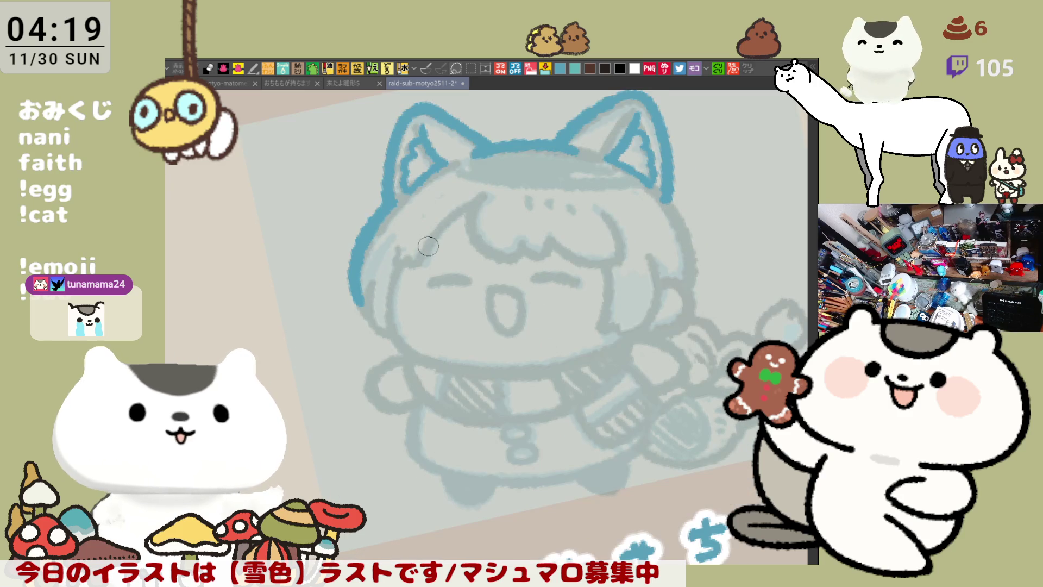
mouse_move(400, 245)
mouse_down()
mouse_move(411, 253)
mouse_move(470, 222)
mouse_move(475, 197)
mouse_move(426, 255)
mouse_up()
key(ctrl+z)
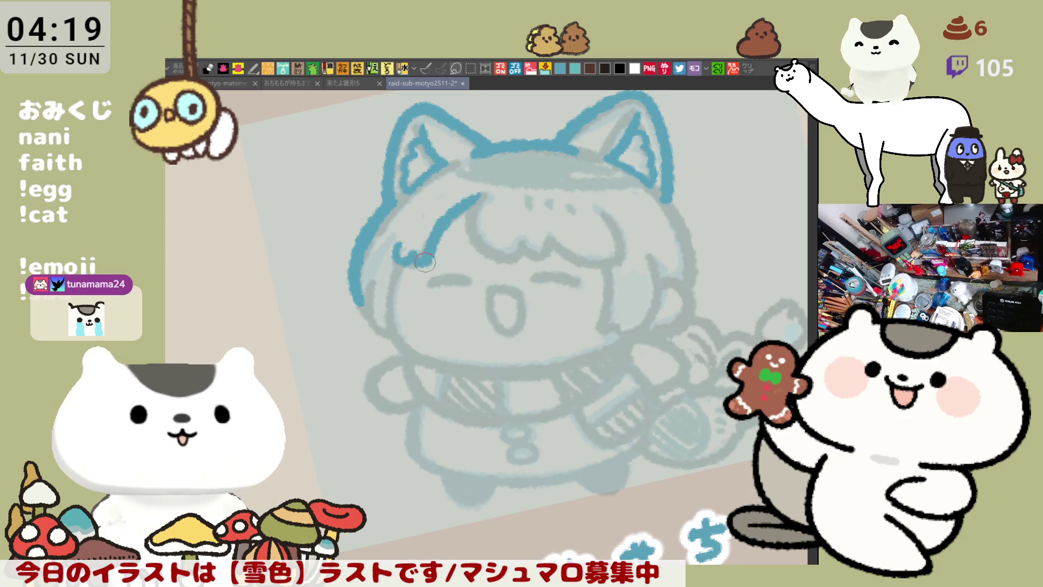
key(ctrl+z)
mouse_move(475, 195)
mouse_down()
mouse_move(427, 256)
mouse_move(486, 152)
mouse_up()
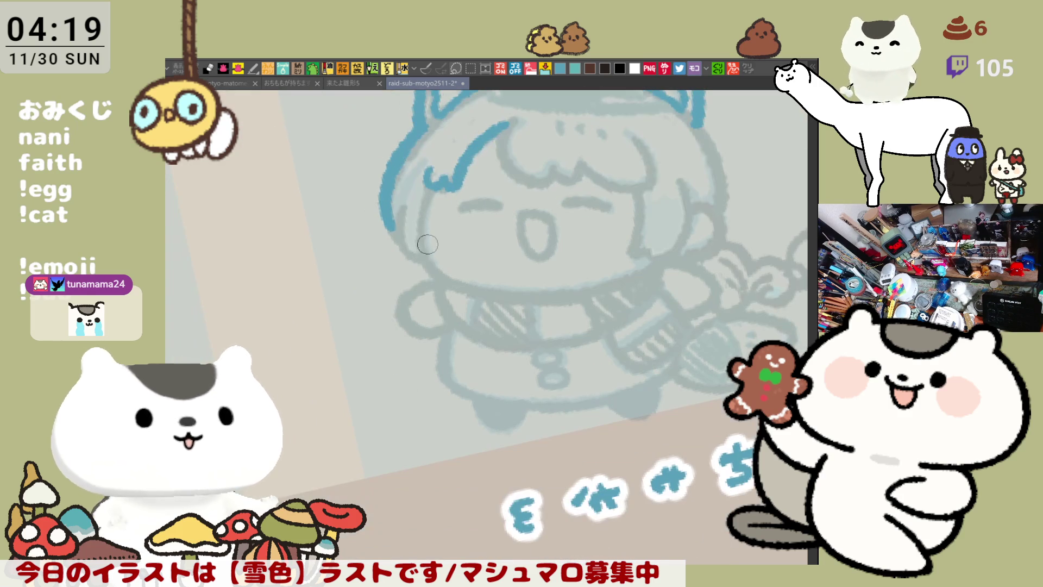
Step: Trace a blue line down the left side of the hair, redrawing it several times
drag(402, 198, 418, 269)
key(ctrl+z)
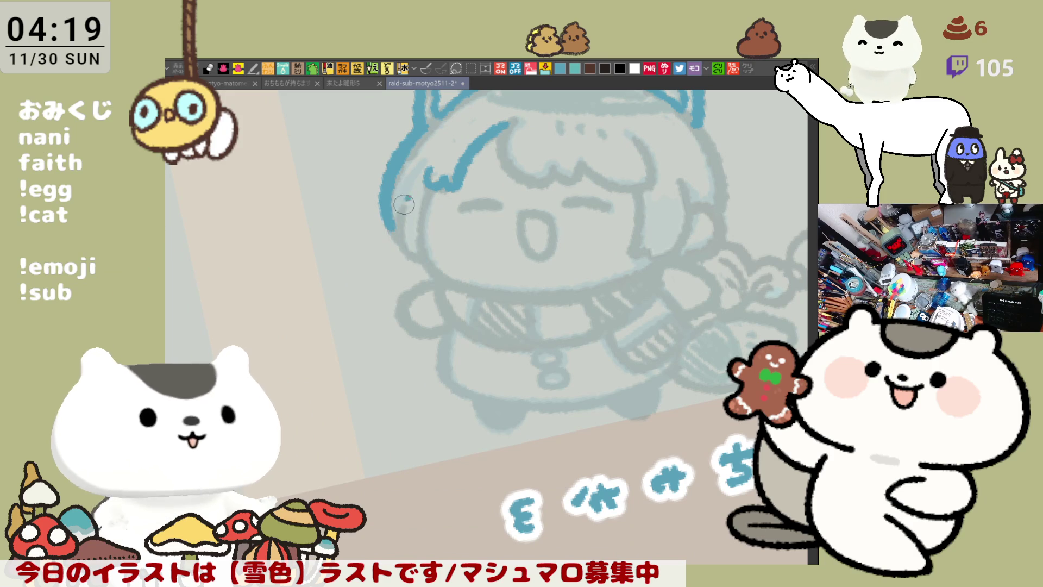
drag(402, 198, 429, 272)
key(ctrl+z)
drag(401, 202, 426, 272)
key(ctrl+z)
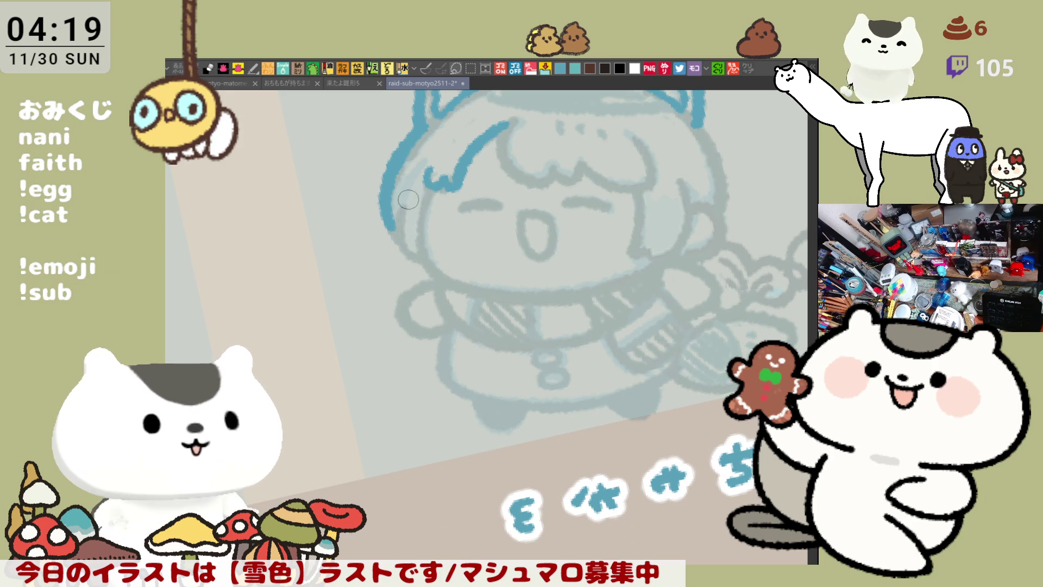
drag(402, 198, 426, 274)
key(ctrl+z)
drag(406, 202, 429, 269)
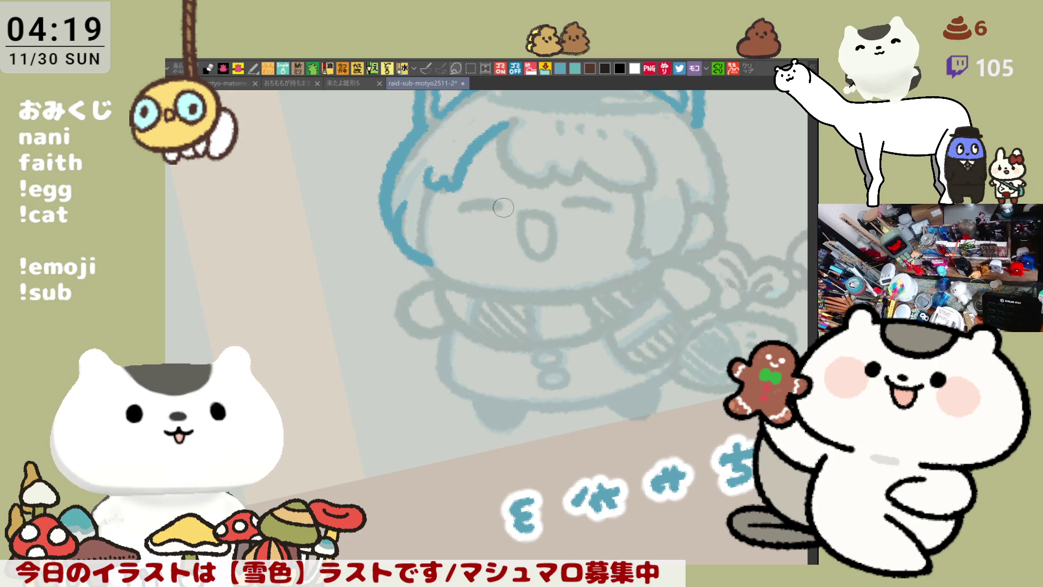
mouse_move(431, 228)
mouse_down()
mouse_move(398, 303)
mouse_move(401, 259)
mouse_up()
key(ctrl+z)
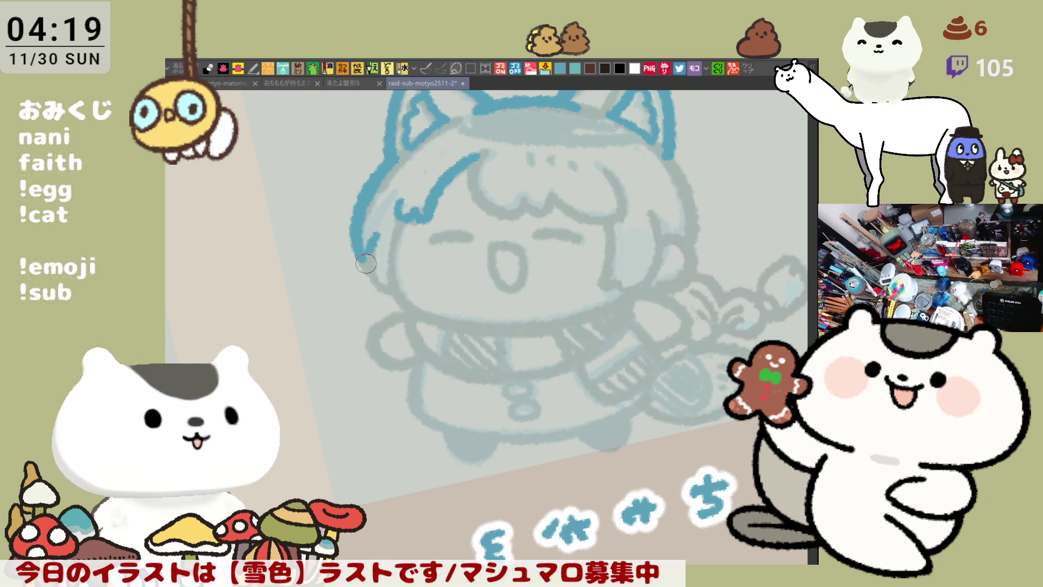
Step: Redraw the lower left hair edge, toggling undo and redo to compare stroke versions
drag(370, 222, 396, 296)
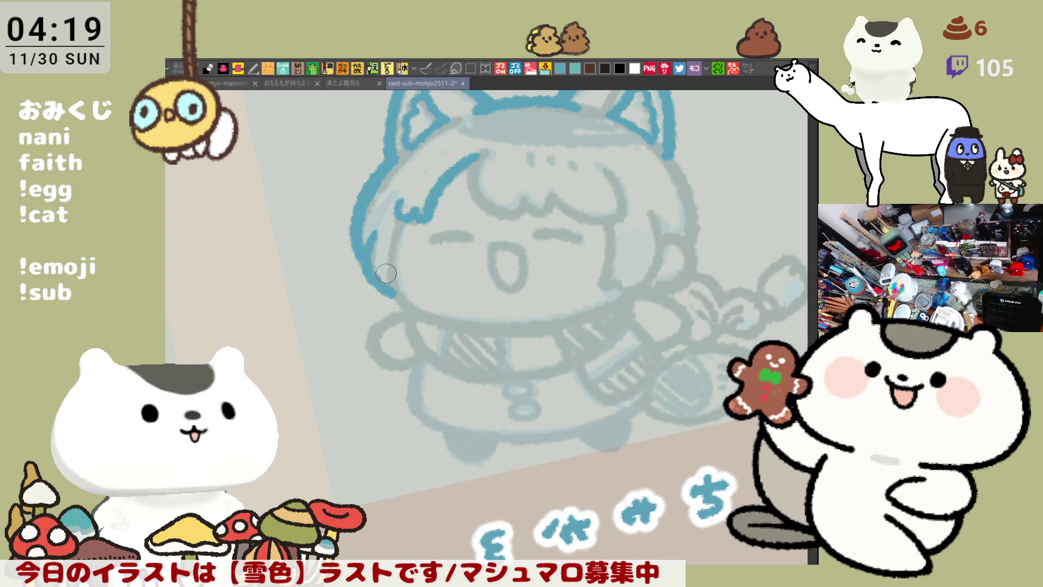
key(ctrl+z)
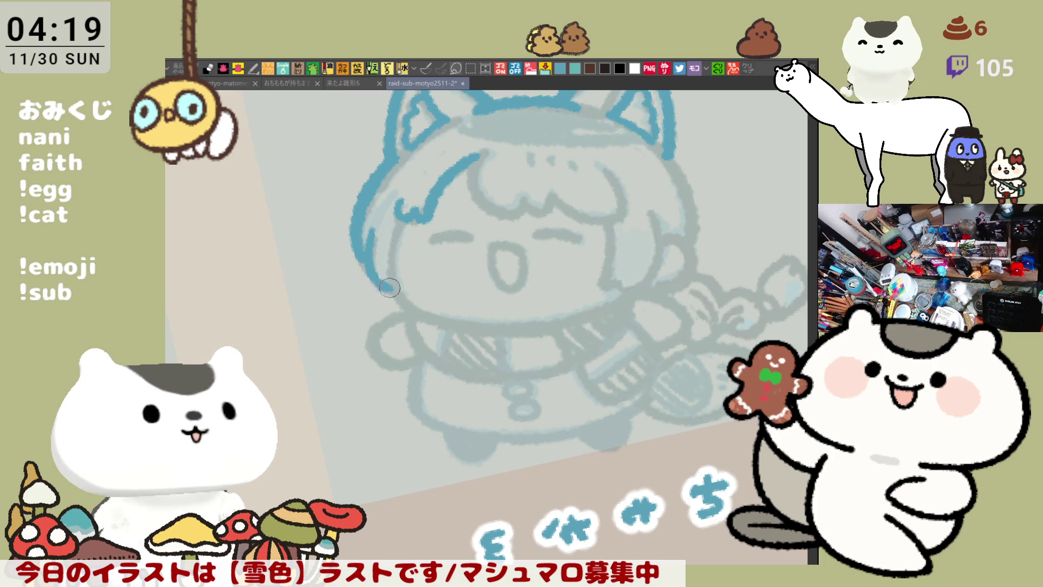
key(ctrl+y)
key(ctrl+z)
key(ctrl+y)
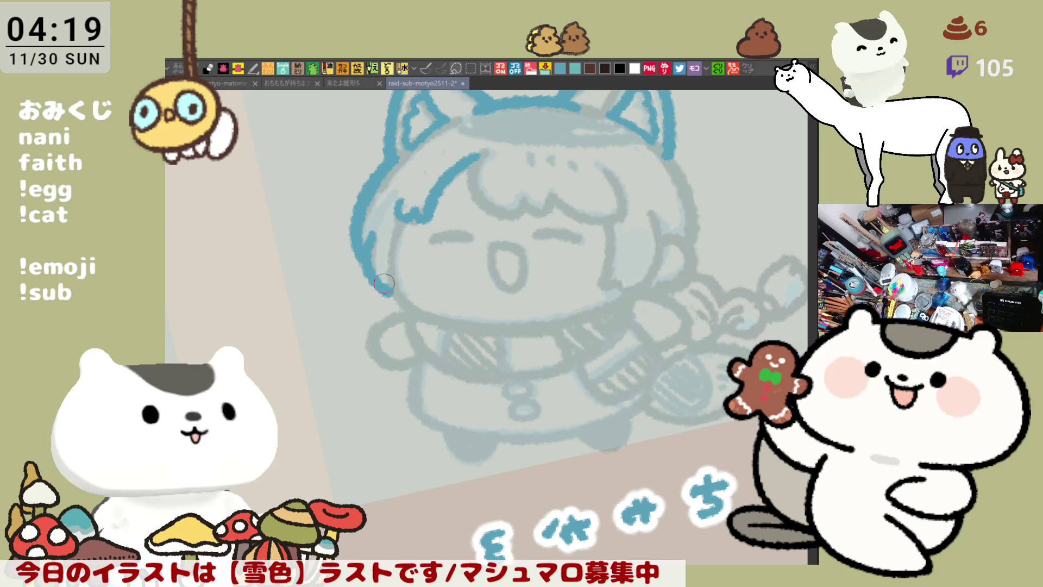
key(ctrl+z)
key(ctrl+y)
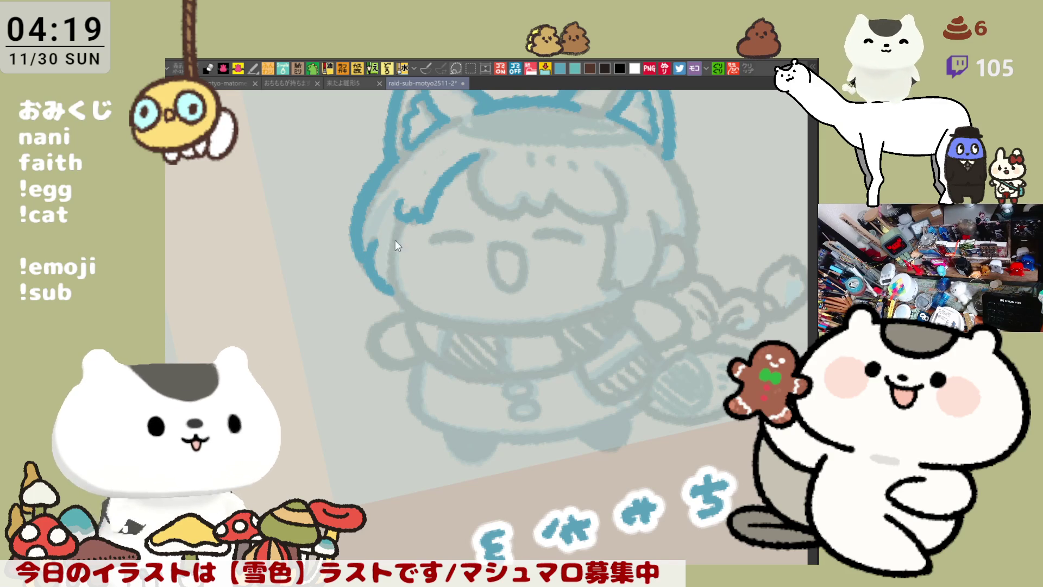
key(ctrl+z)
key(ctrl+y)
key(ctrl+z)
key(ctrl+y)
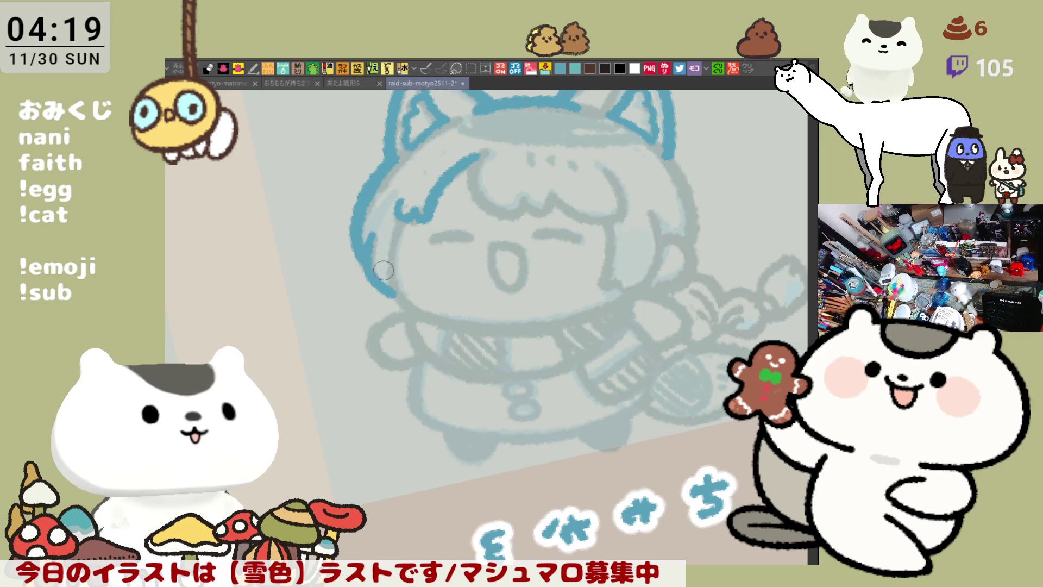
key(ctrl+z)
key(ctrl+y)
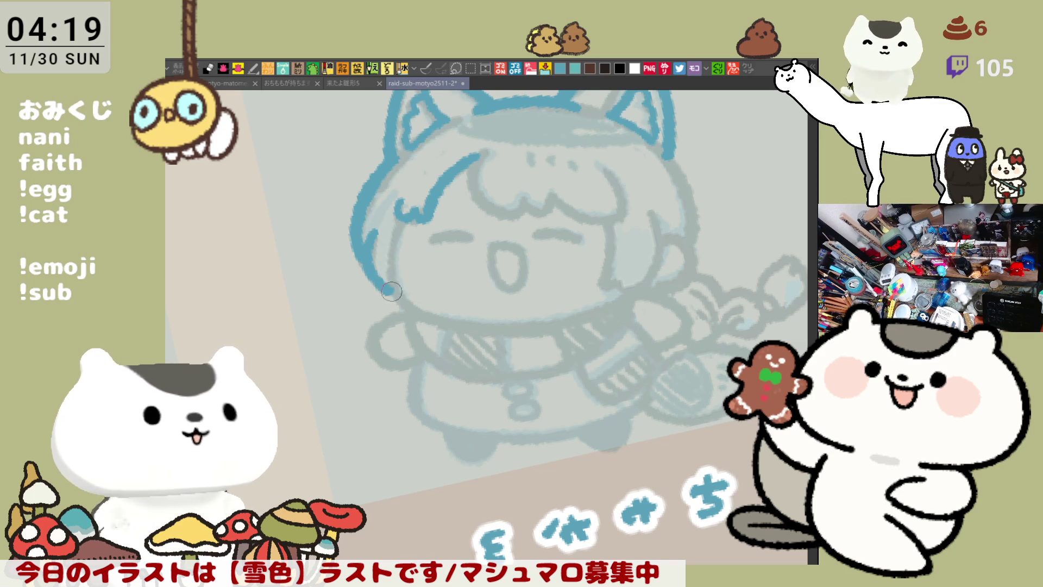
key(ctrl+y)
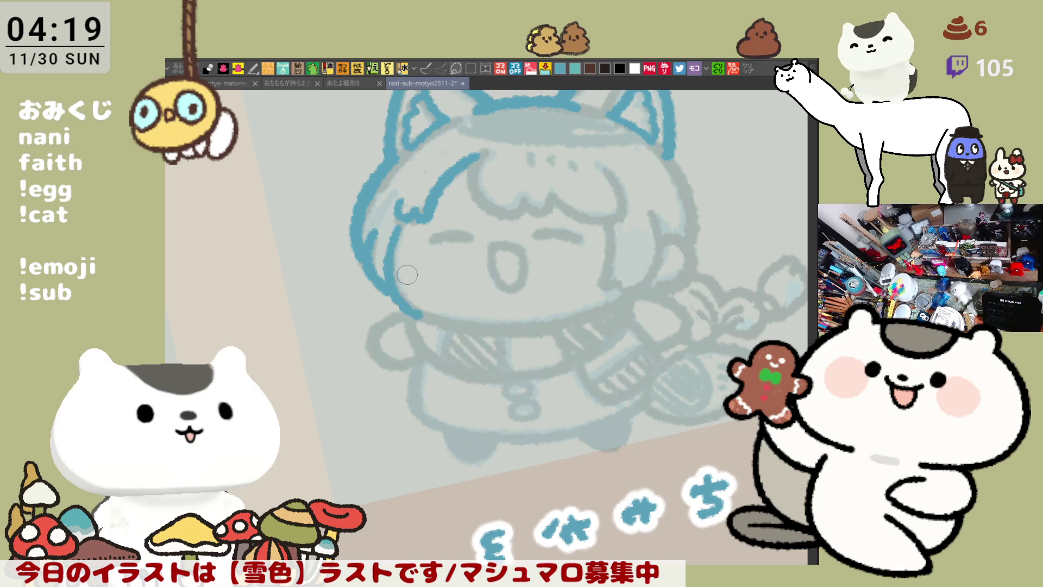
key(ctrl+z)
key(ctrl+y)
key(ctrl+z)
key(ctrl+y)
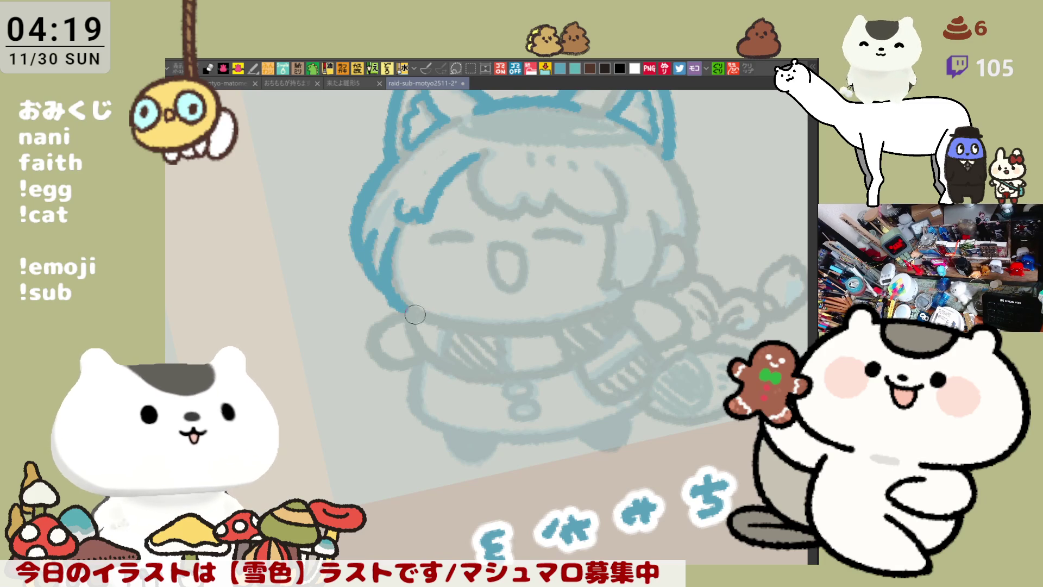
key(ctrl+z)
key(ctrl+y)
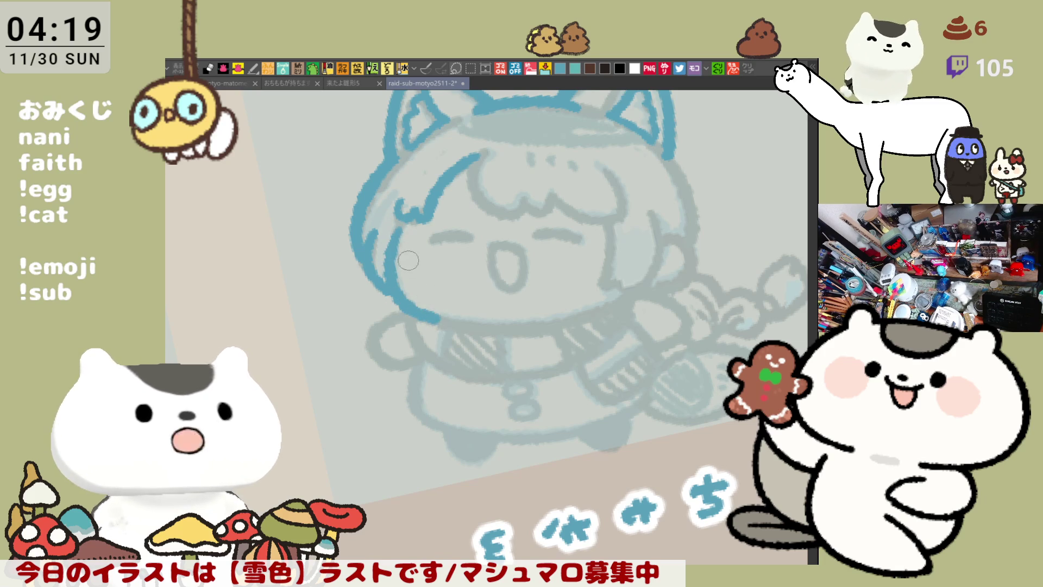
key(ctrl+z)
Step: Draw the blue hair outline down the left side toward the cheek
drag(388, 225, 438, 323)
key(ctrl+z)
mouse_move(401, 213)
mouse_down()
mouse_move(383, 256)
mouse_move(431, 313)
mouse_up()
key(ctrl+z)
key(ctrl+y)
key(ctrl+z)
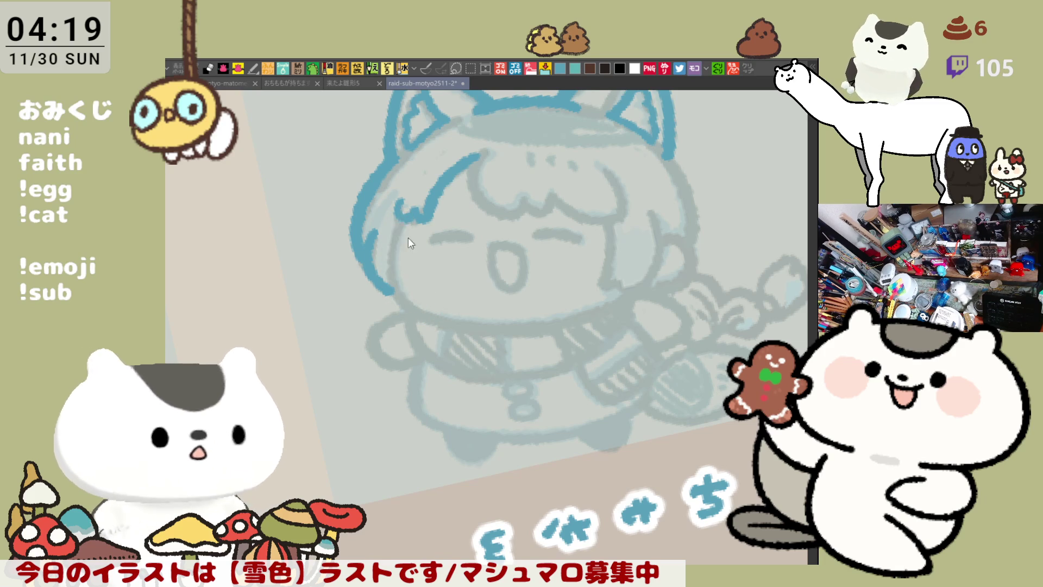
Step: Draw a shorter blue stroke running along the chin
mouse_move(406, 217)
mouse_down()
mouse_move(389, 286)
mouse_move(515, 318)
mouse_up()
key(ctrl+z)
drag(423, 318, 565, 334)
key(ctrl+z)
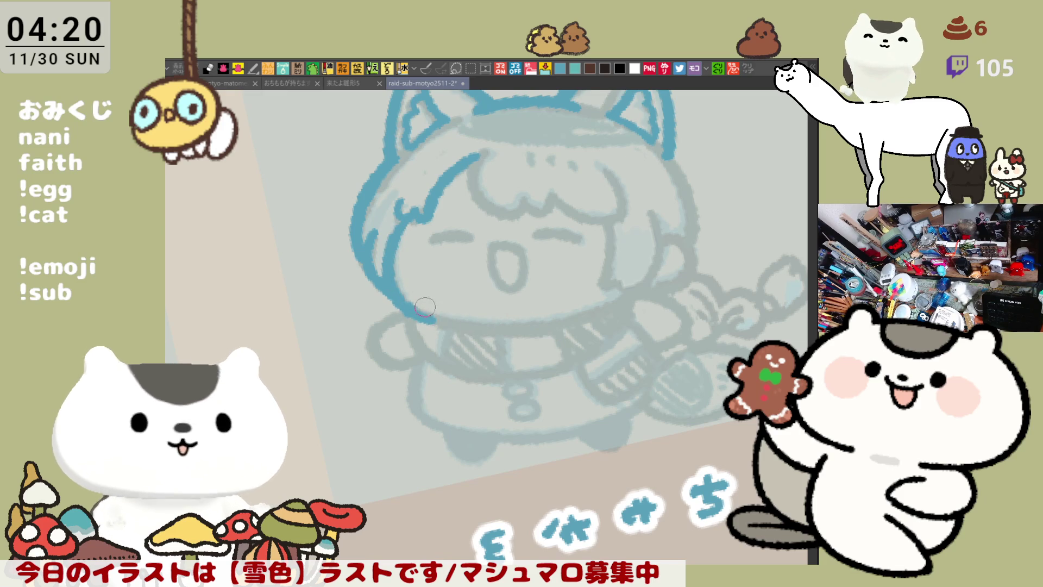
mouse_move(402, 296)
mouse_down()
mouse_move(470, 326)
mouse_move(583, 313)
mouse_up()
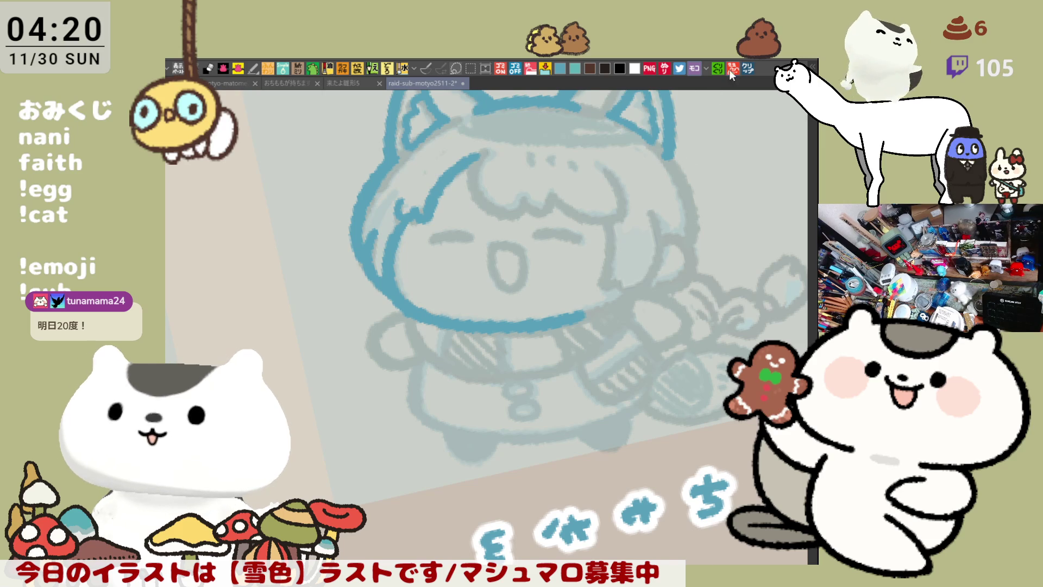
click(750, 68)
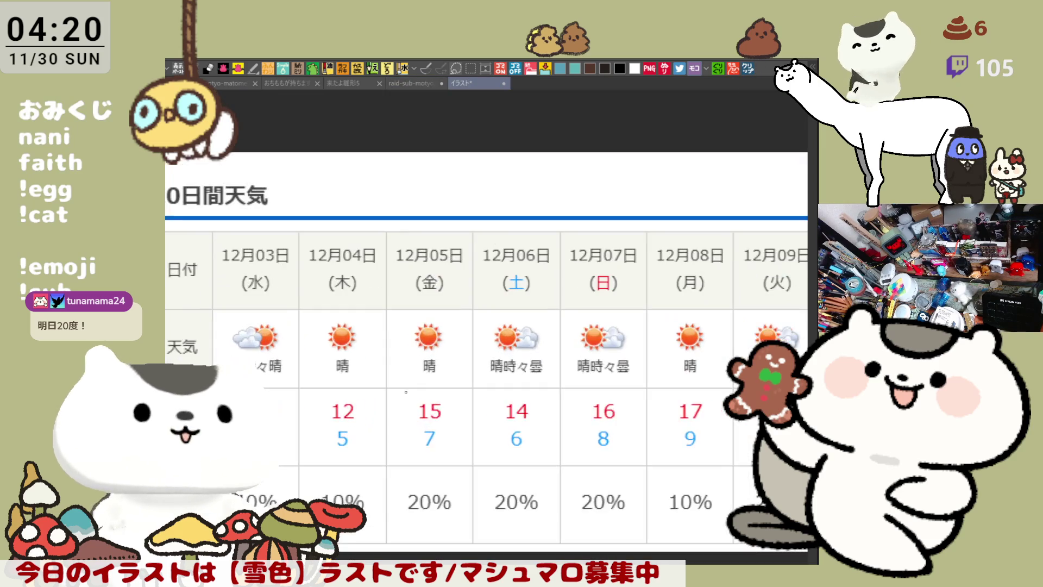
drag(379, 379, 468, 312)
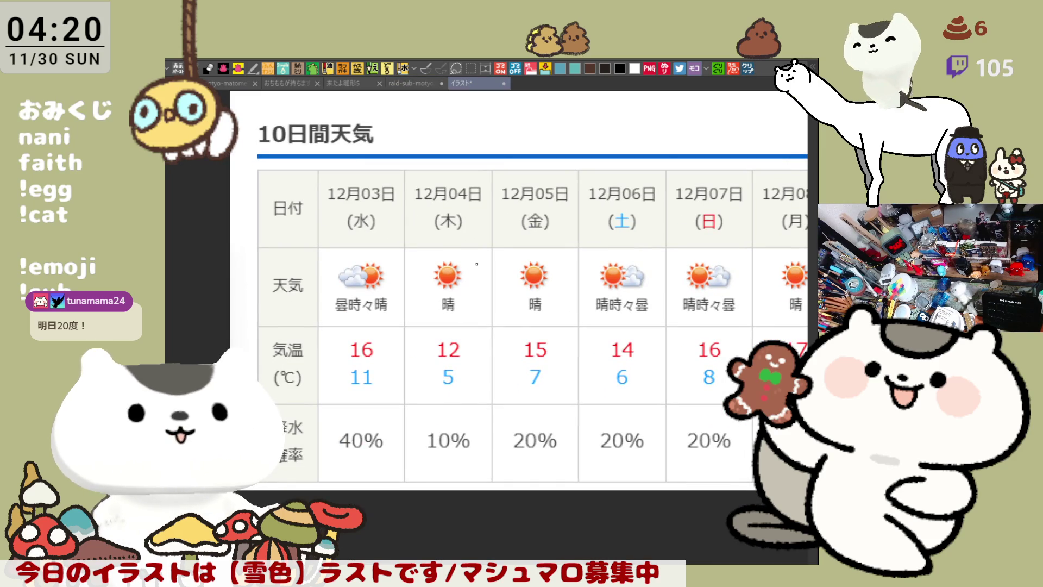
scroll(465, 258, up, 1)
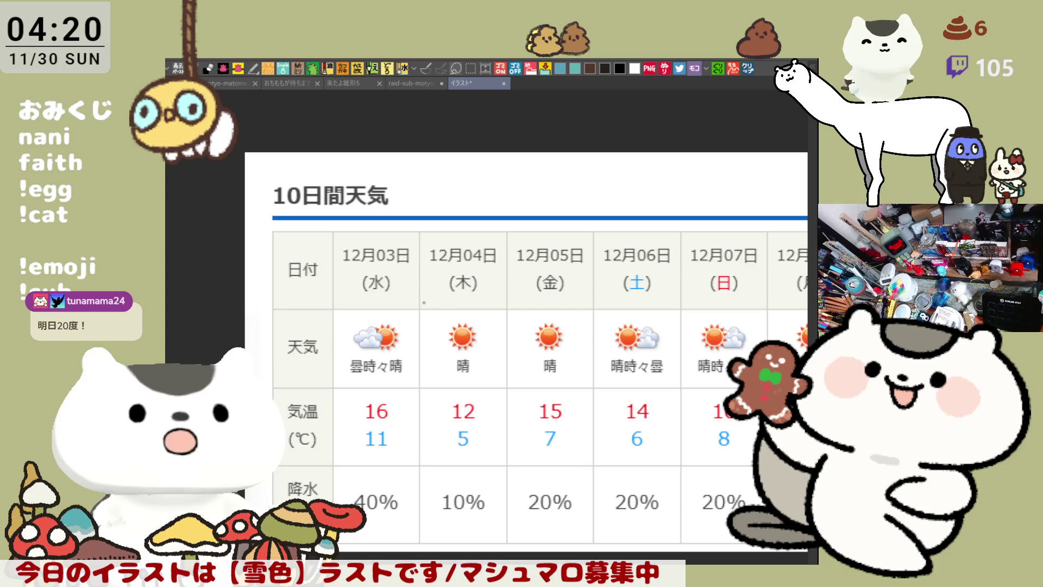
drag(423, 301, 438, 277)
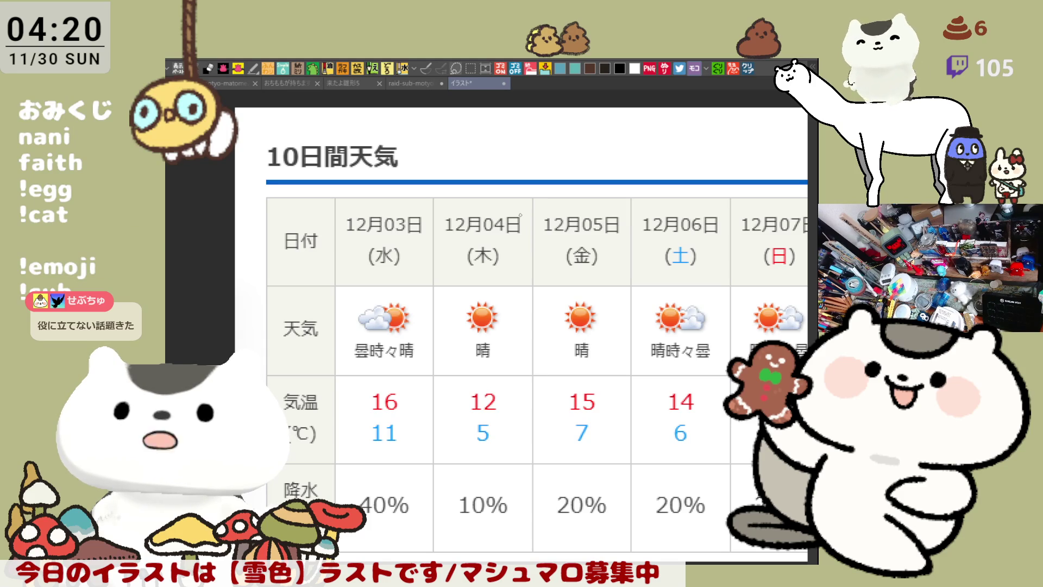
drag(520, 214, 588, 203)
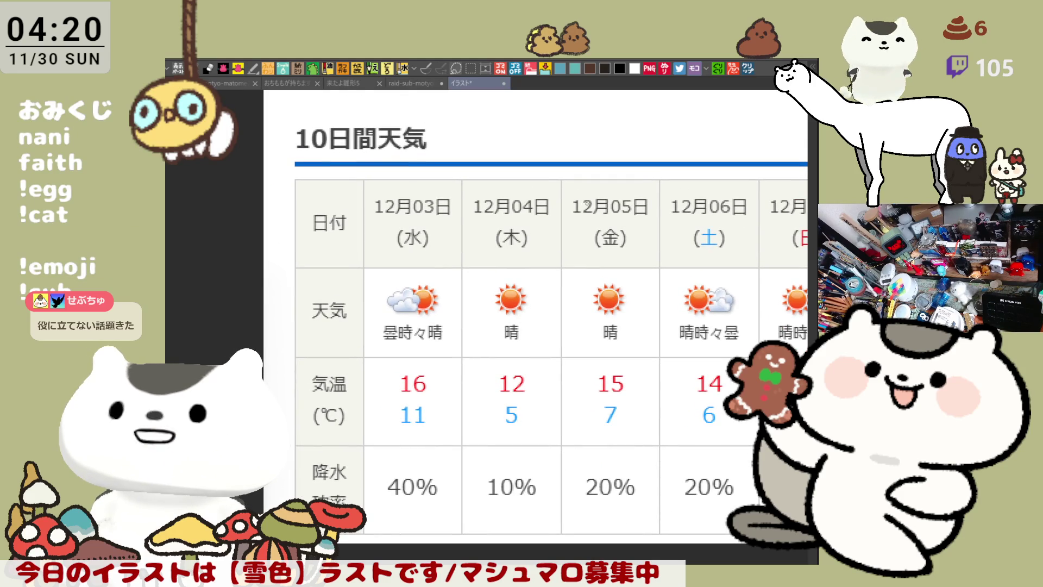
drag(588, 204, 580, 231)
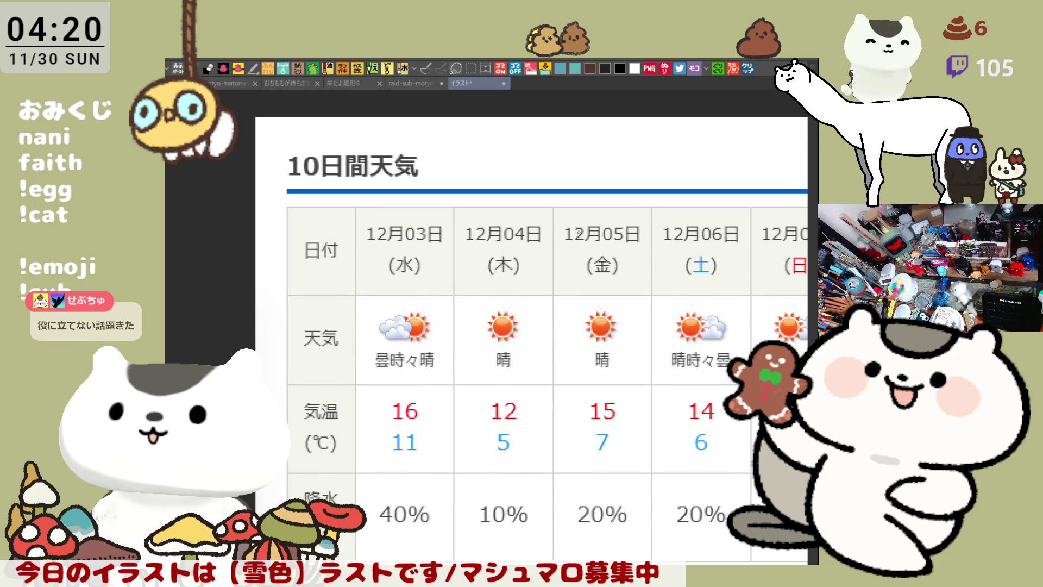
scroll(579, 233, down, 1)
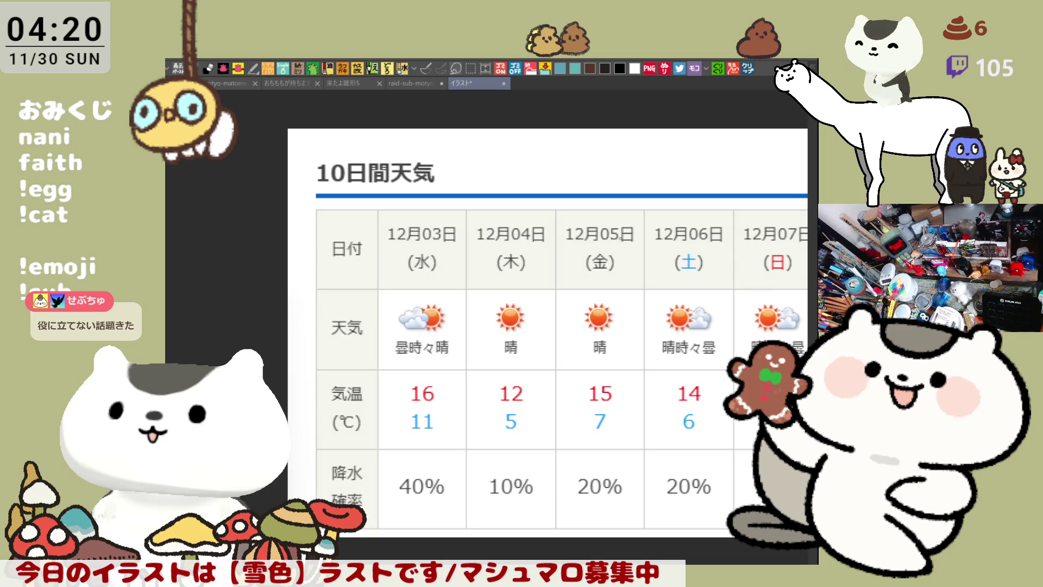
mouse_move(580, 231)
mouse_down()
mouse_move(501, 223)
mouse_move(501, 184)
mouse_move(480, 191)
mouse_move(486, 201)
mouse_up()
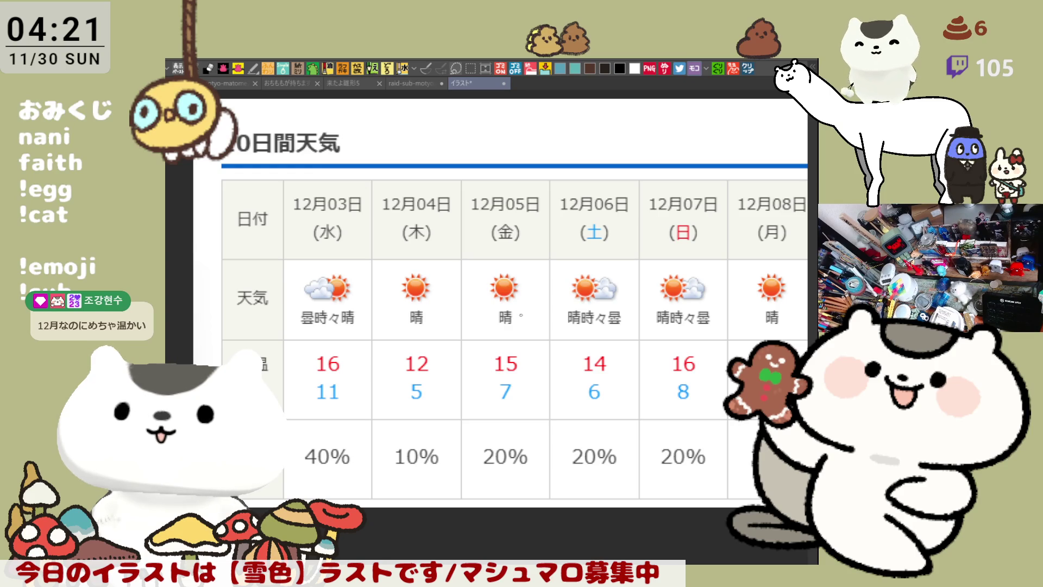
Step: Pan across the weather table's dates and 天気/気温 labels, then close the unsaved イラスト document
drag(521, 315, 482, 264)
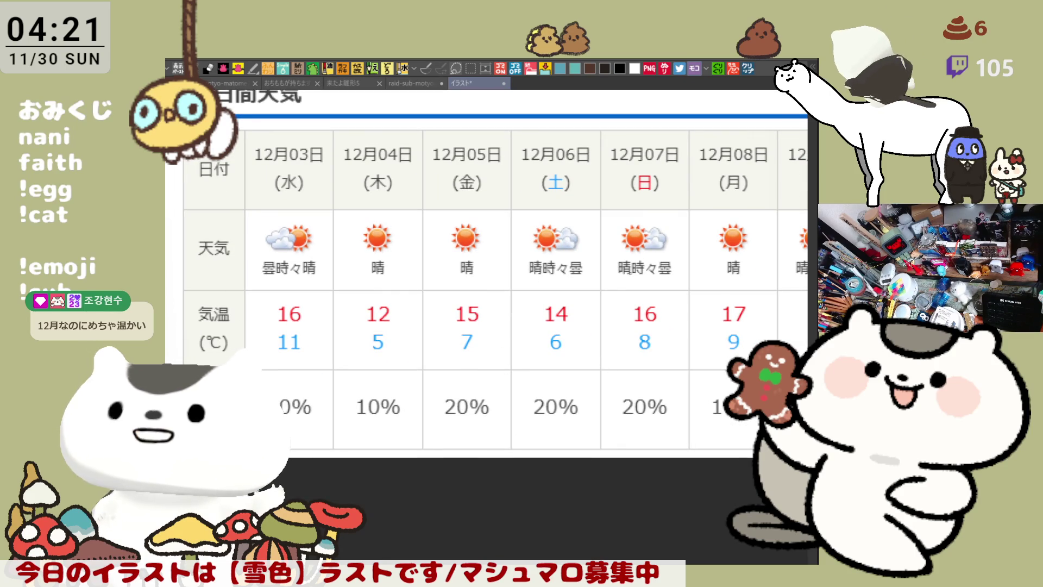
drag(455, 361, 508, 349)
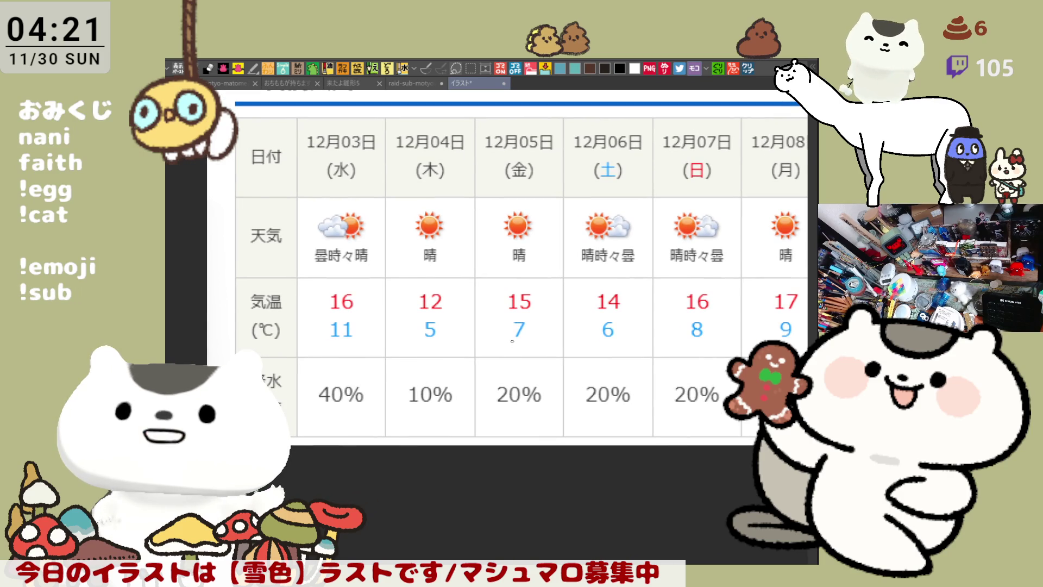
drag(514, 343, 488, 312)
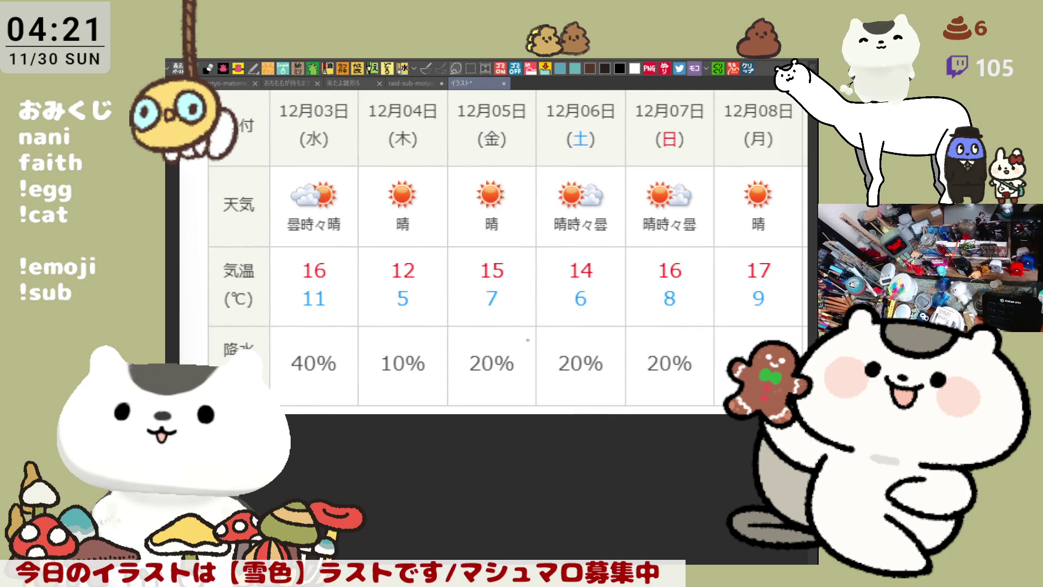
mouse_move(528, 339)
mouse_down()
mouse_move(493, 329)
mouse_move(532, 315)
mouse_move(589, 268)
mouse_up()
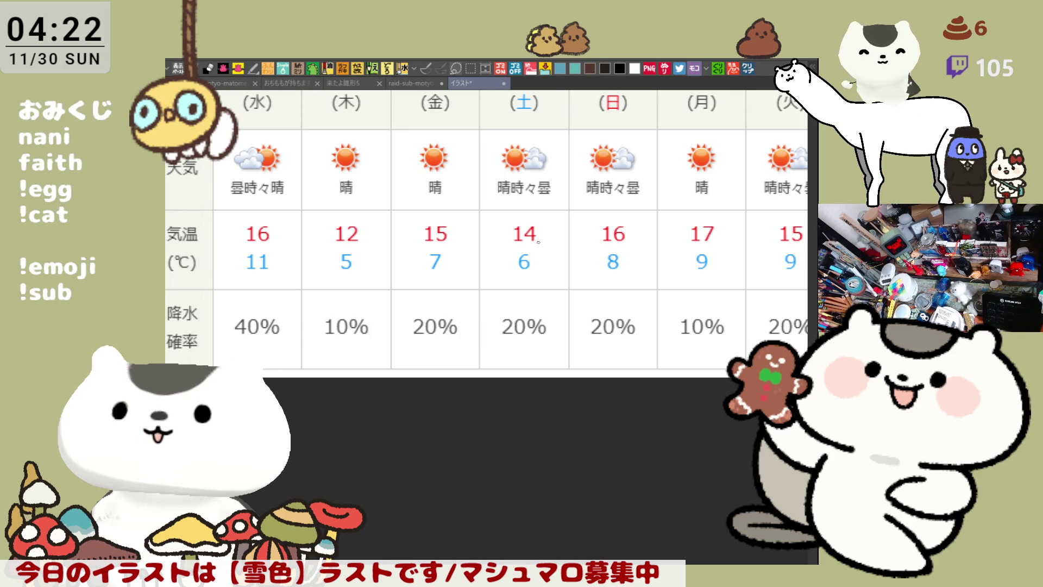
drag(528, 263, 514, 321)
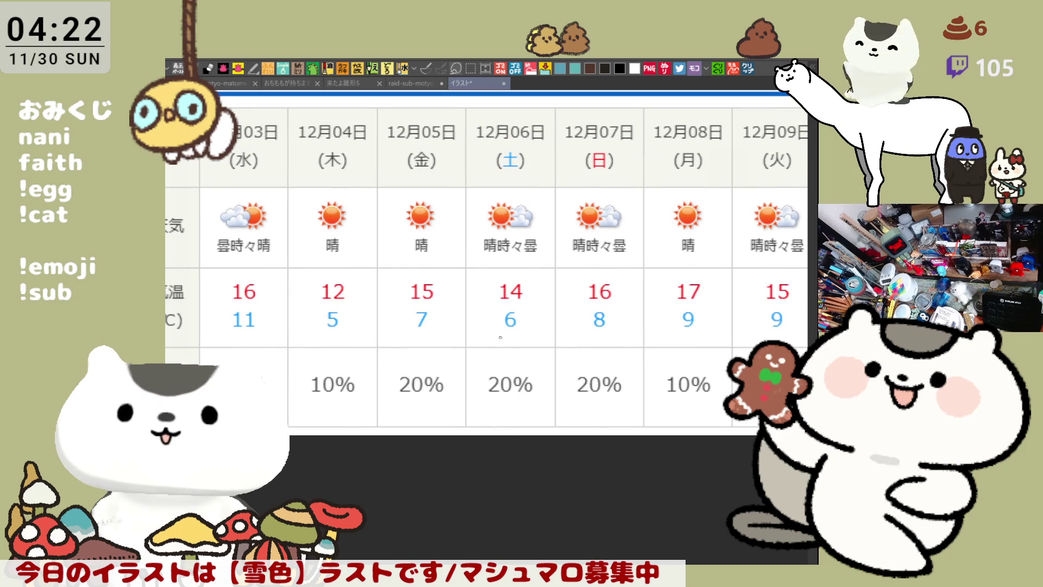
mouse_move(446, 282)
mouse_down()
mouse_move(483, 292)
mouse_move(524, 275)
mouse_move(522, 256)
mouse_move(491, 289)
mouse_move(500, 274)
mouse_up()
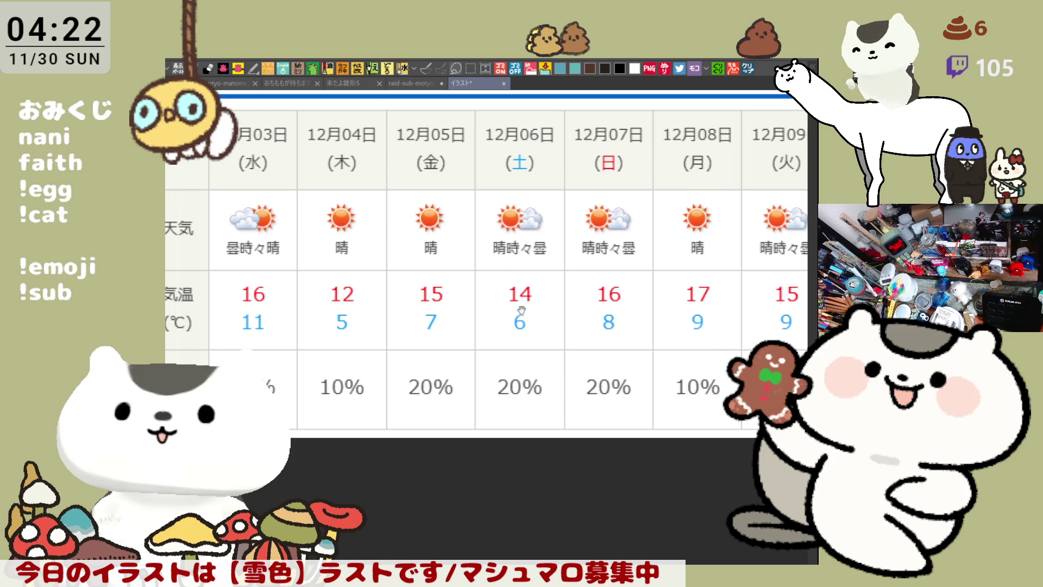
mouse_move(505, 282)
mouse_down()
mouse_move(510, 300)
mouse_move(575, 281)
mouse_move(540, 239)
mouse_move(526, 259)
mouse_move(457, 291)
mouse_move(553, 294)
mouse_move(579, 331)
mouse_up()
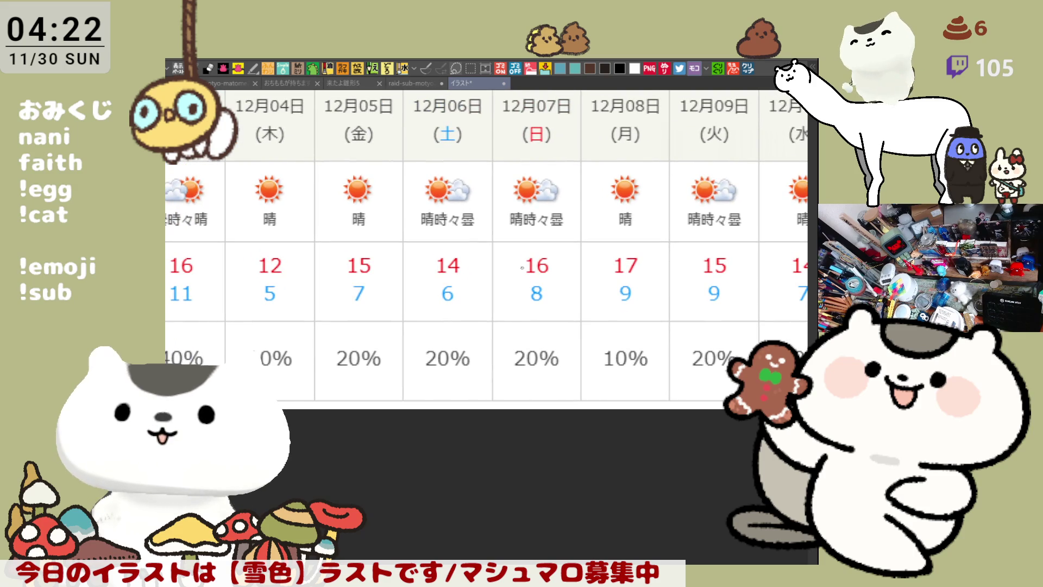
drag(521, 258, 502, 295)
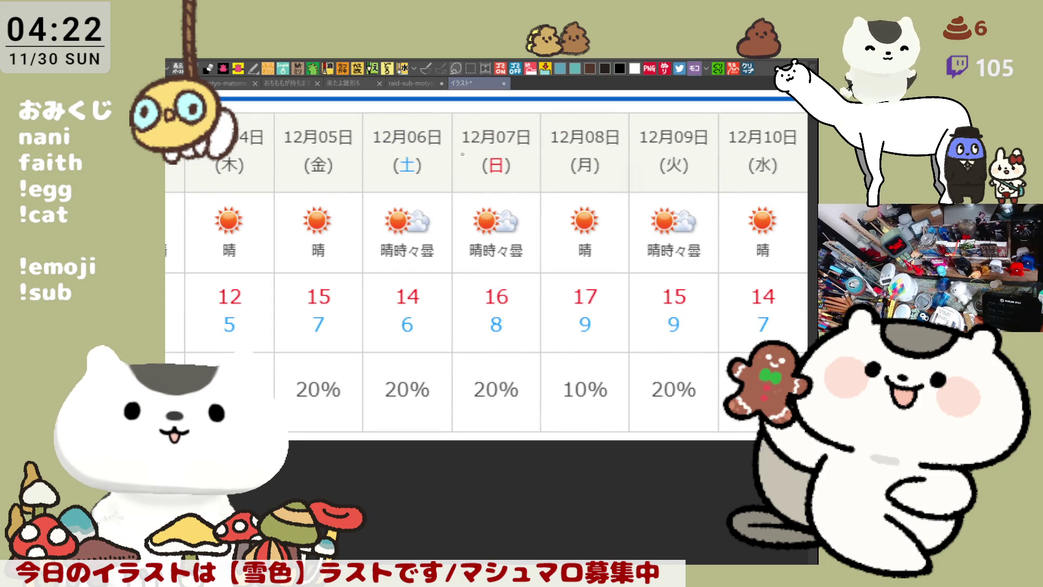
click(504, 83)
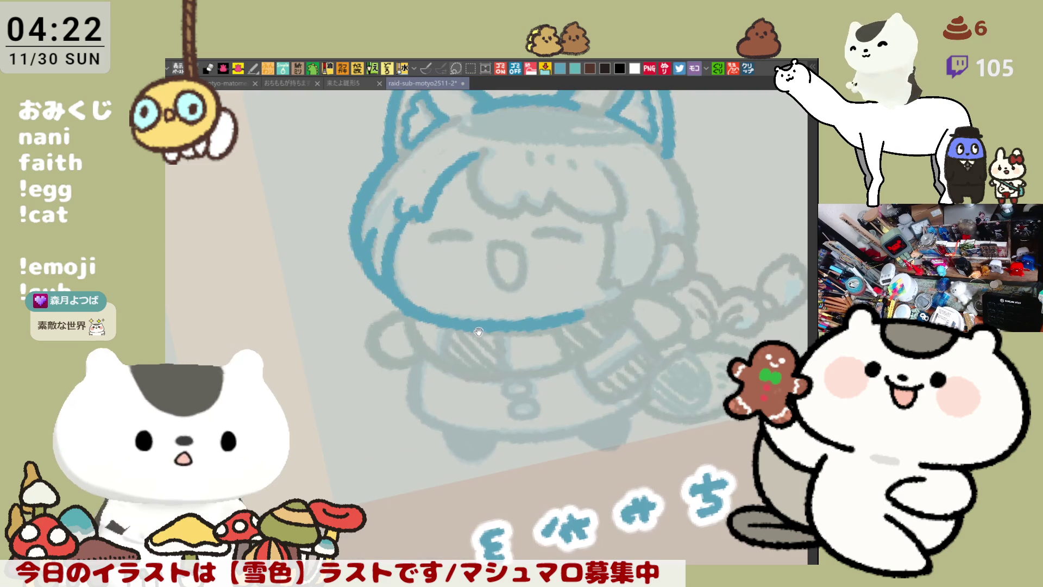
Step: Ink the left edge of the bangs in blue, redrawing until clean
scroll(473, 245, up, 2)
drag(479, 173, 510, 245)
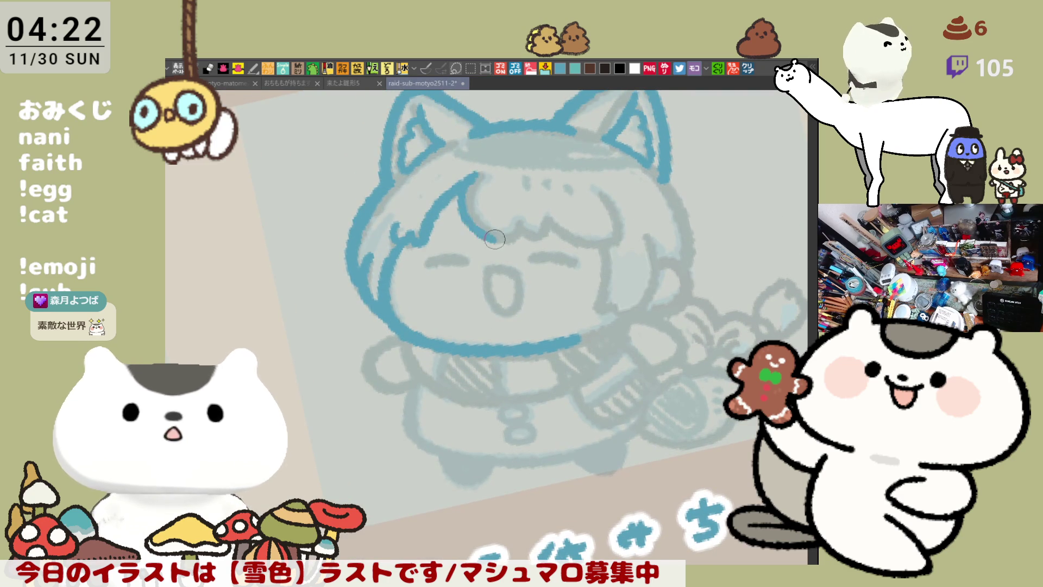
key(ctrl+z)
drag(483, 173, 514, 243)
key(ctrl+z)
mouse_move(482, 172)
mouse_down()
mouse_move(467, 206)
mouse_move(513, 244)
mouse_up()
key(ctrl+z)
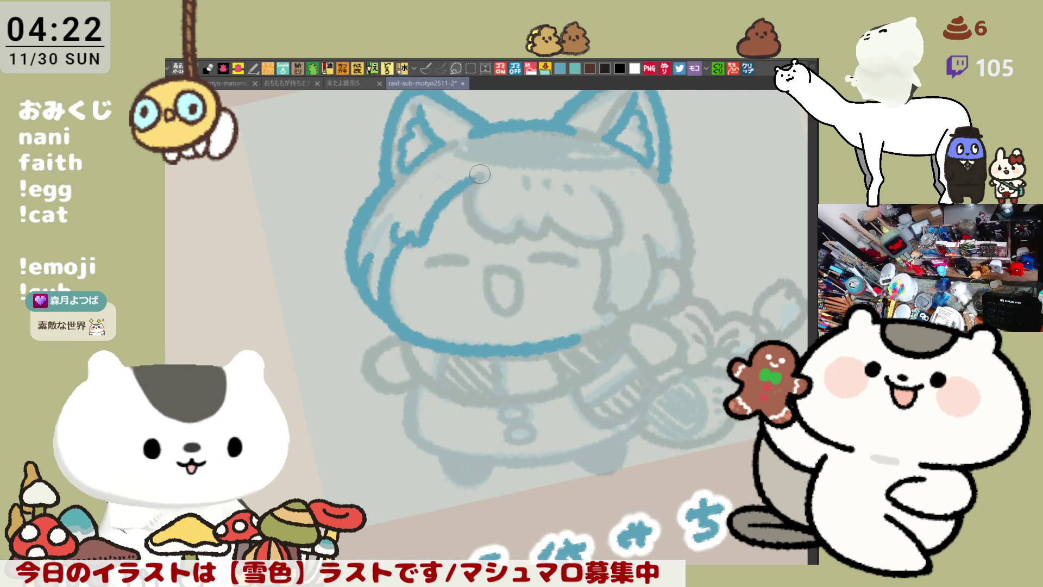
mouse_move(483, 173)
mouse_down()
mouse_move(489, 239)
mouse_move(519, 236)
mouse_move(509, 231)
mouse_up()
key(ctrl+z)
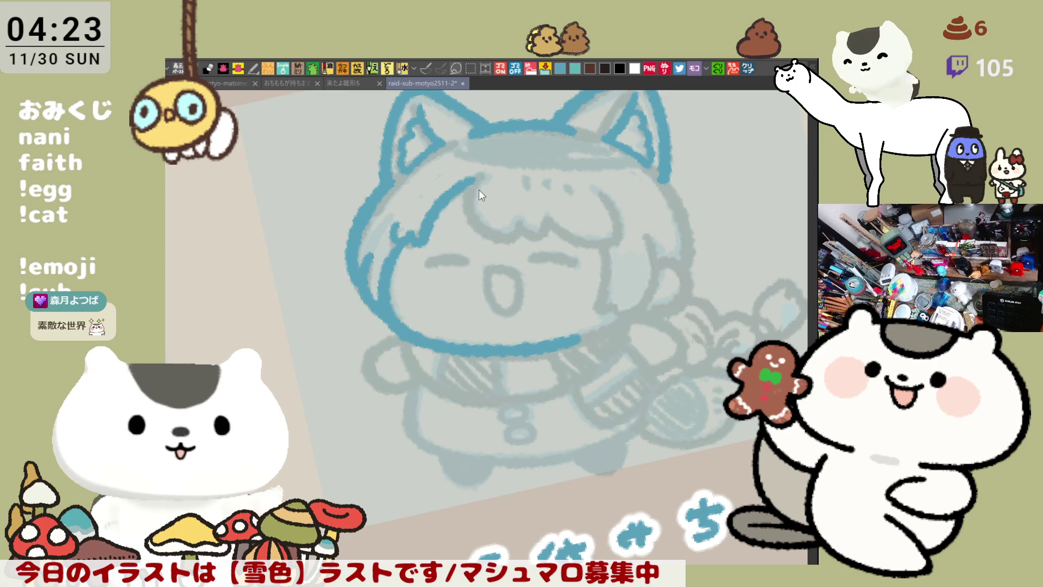
mouse_move(482, 173)
mouse_down()
mouse_move(473, 187)
mouse_move(491, 241)
mouse_move(526, 220)
mouse_move(535, 236)
mouse_move(558, 228)
mouse_move(619, 244)
mouse_up()
Step: Ink the right side of the bangs in blue
drag(600, 190, 619, 244)
key(ctrl+z)
drag(599, 189, 619, 242)
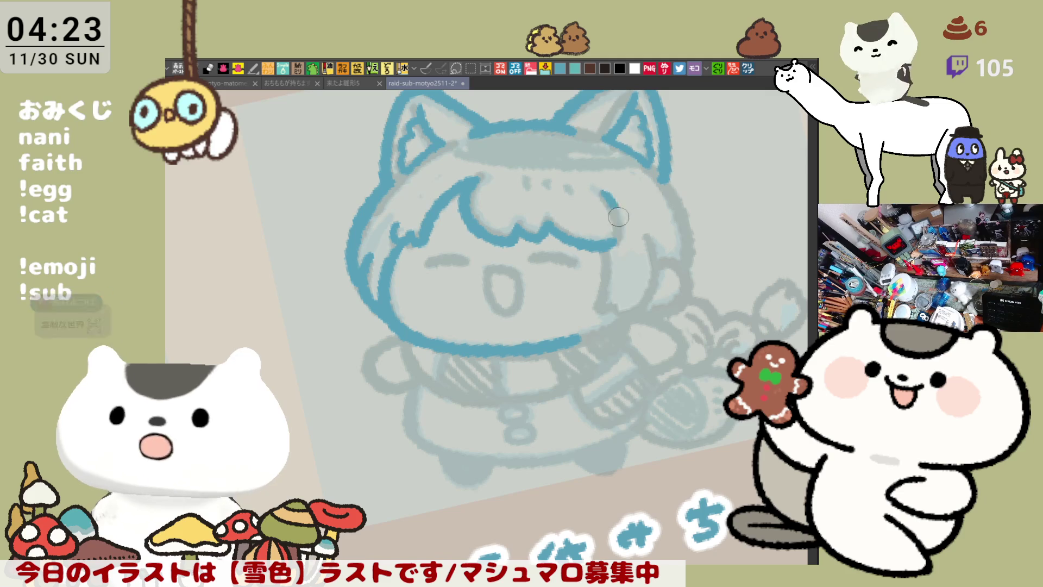
drag(445, 290, 427, 244)
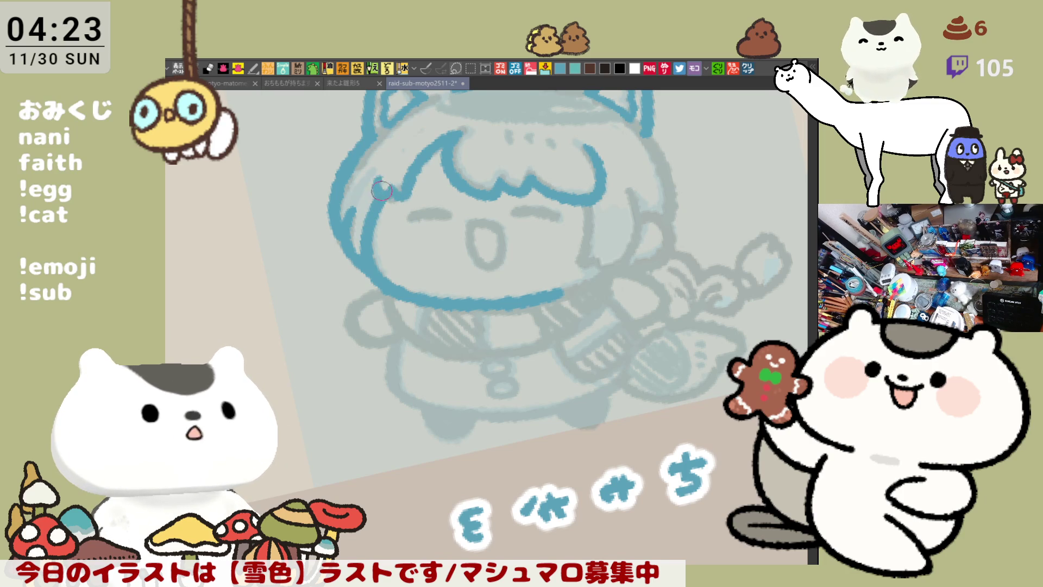
Step: Ink the girl's left closed eye in blue
mouse_move(488, 265)
mouse_down()
mouse_move(428, 231)
mouse_move(402, 280)
mouse_up()
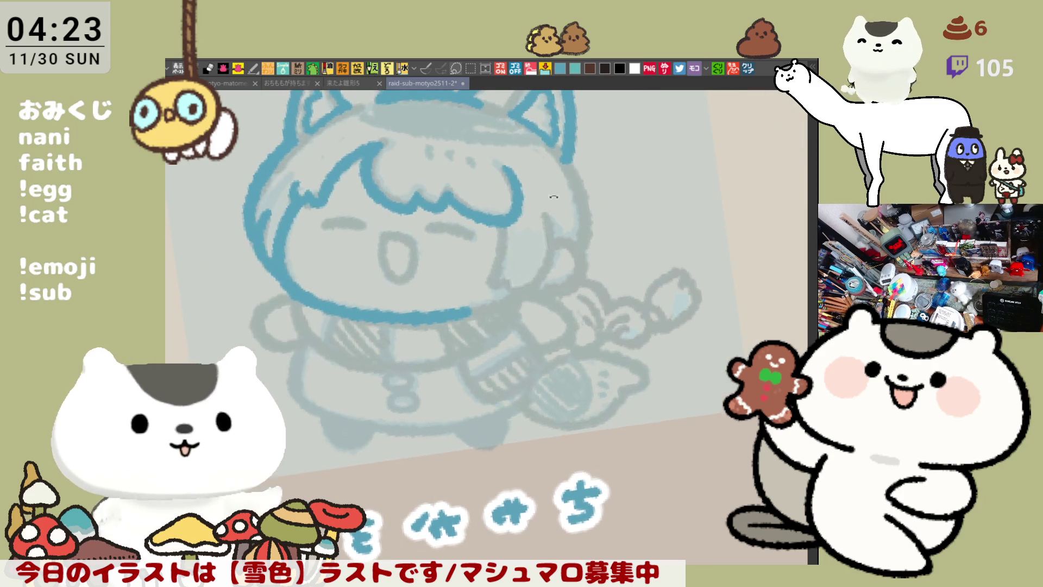
mouse_move(355, 222)
mouse_down()
mouse_move(325, 223)
mouse_move(476, 239)
mouse_up()
key(ctrl+z)
key(ctrl+z)
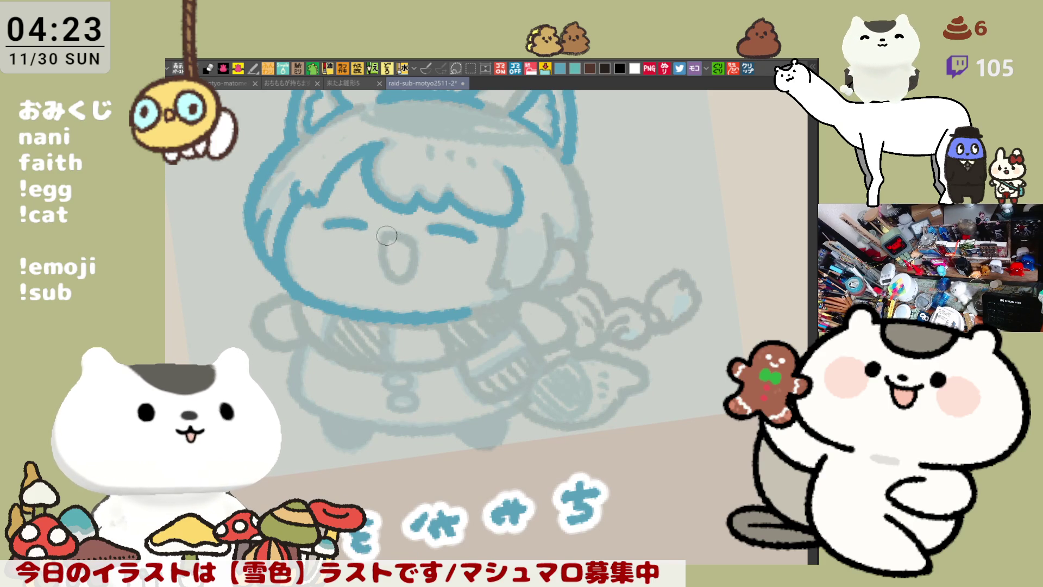
Step: Trace the open oval mouth in blue
drag(394, 231, 416, 269)
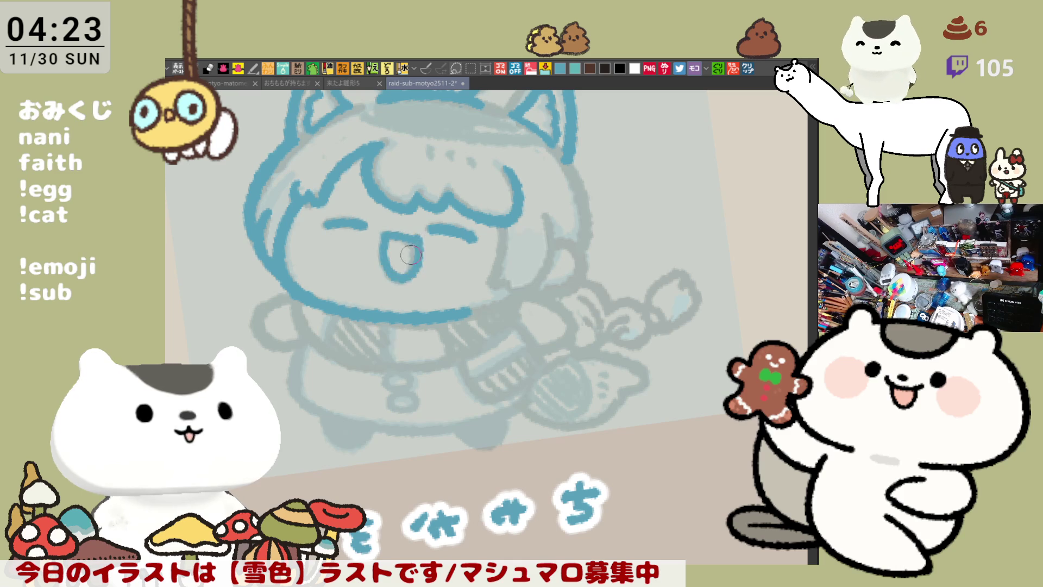
key(ctrl+z)
mouse_move(381, 232)
mouse_down()
mouse_move(415, 244)
mouse_move(387, 280)
mouse_move(418, 250)
mouse_move(413, 277)
mouse_up()
key(ctrl+z)
key(ctrl+z)
key(ctrl+z)
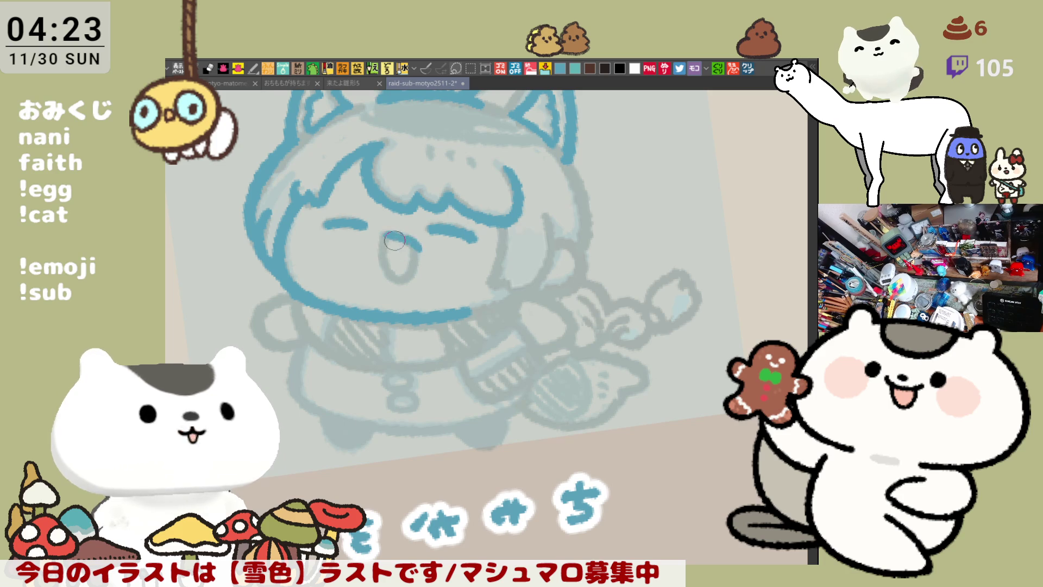
mouse_move(382, 234)
mouse_down()
mouse_move(407, 239)
mouse_move(402, 283)
mouse_move(419, 245)
mouse_move(380, 271)
mouse_move(407, 254)
mouse_move(479, 260)
mouse_up()
key(ctrl+z)
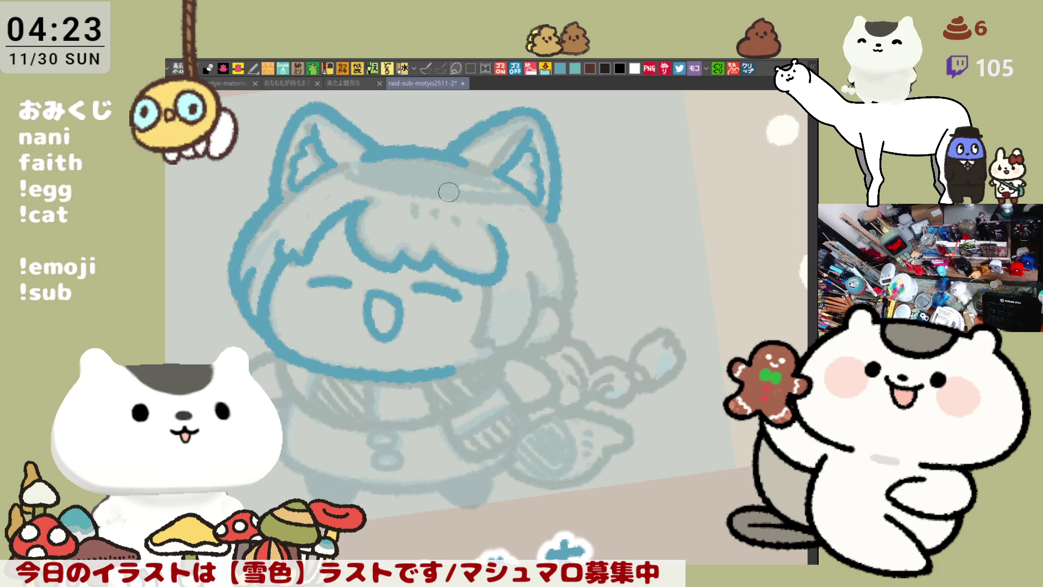
Step: Ink the right face contour and cheek in blue
scroll(423, 229, down, 2)
drag(465, 225, 466, 282)
key(ctrl+z)
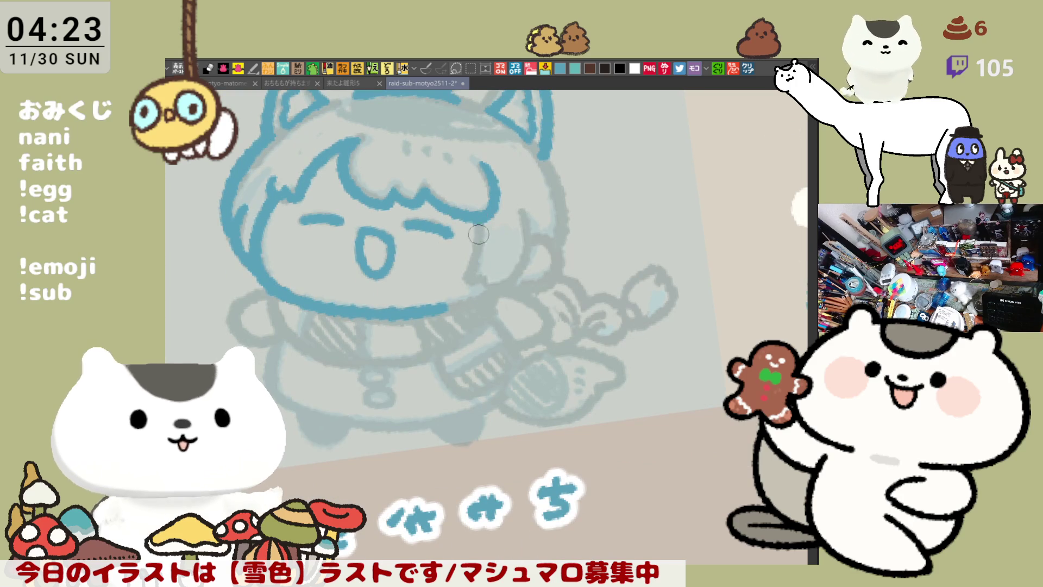
mouse_move(478, 226)
mouse_down()
mouse_move(468, 278)
mouse_move(494, 283)
mouse_up()
key(ctrl+z)
mouse_move(481, 207)
mouse_down()
mouse_move(470, 280)
mouse_move(497, 282)
mouse_up()
mouse_move(517, 207)
mouse_down()
mouse_move(498, 281)
mouse_move(485, 281)
mouse_up()
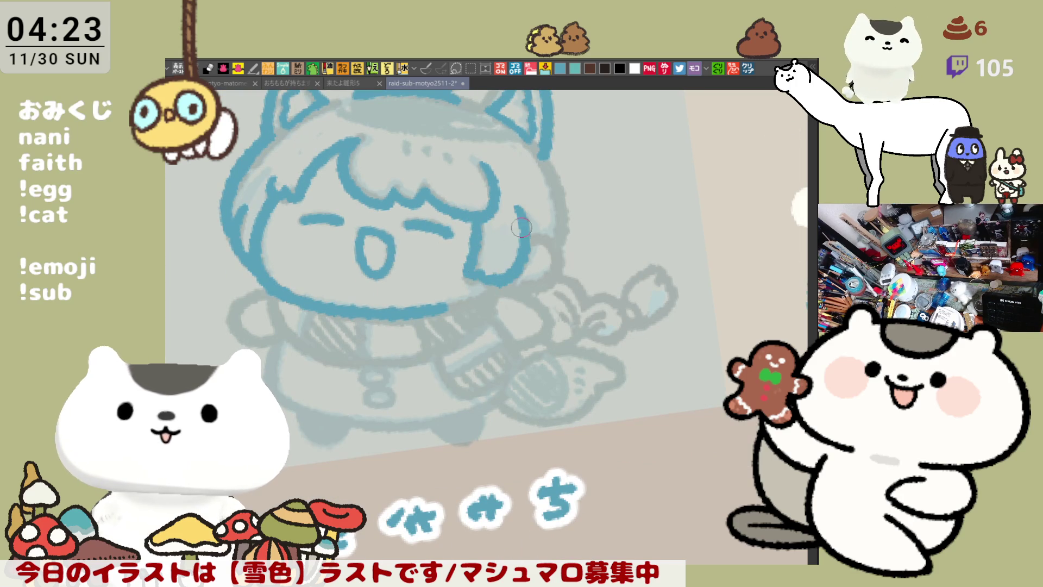
Step: Outline the right side of the head and the curve around the right cheek
mouse_move(539, 146)
mouse_down()
mouse_move(562, 217)
mouse_move(549, 251)
mouse_up()
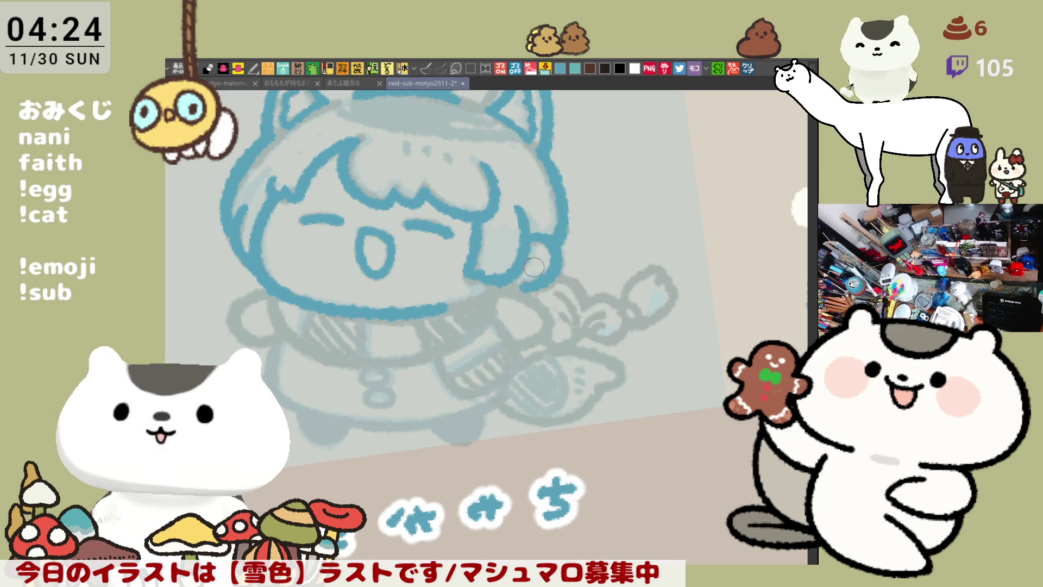
drag(526, 236, 519, 288)
key(ctrl+z)
mouse_move(530, 231)
mouse_down()
mouse_move(522, 285)
mouse_move(601, 275)
mouse_up()
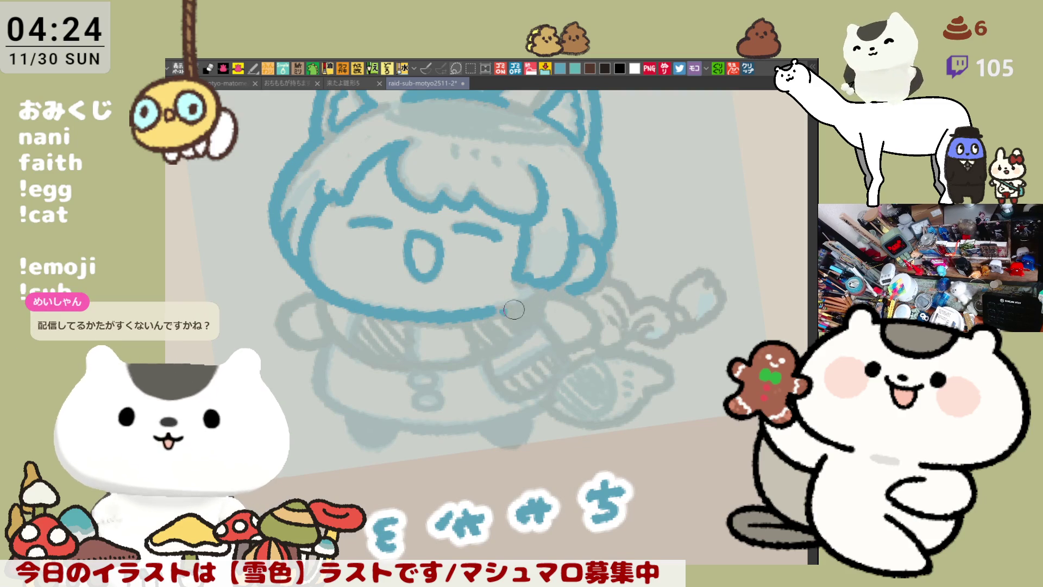
Step: Draw the left part of the blue collar line below the chin
drag(529, 320, 550, 301)
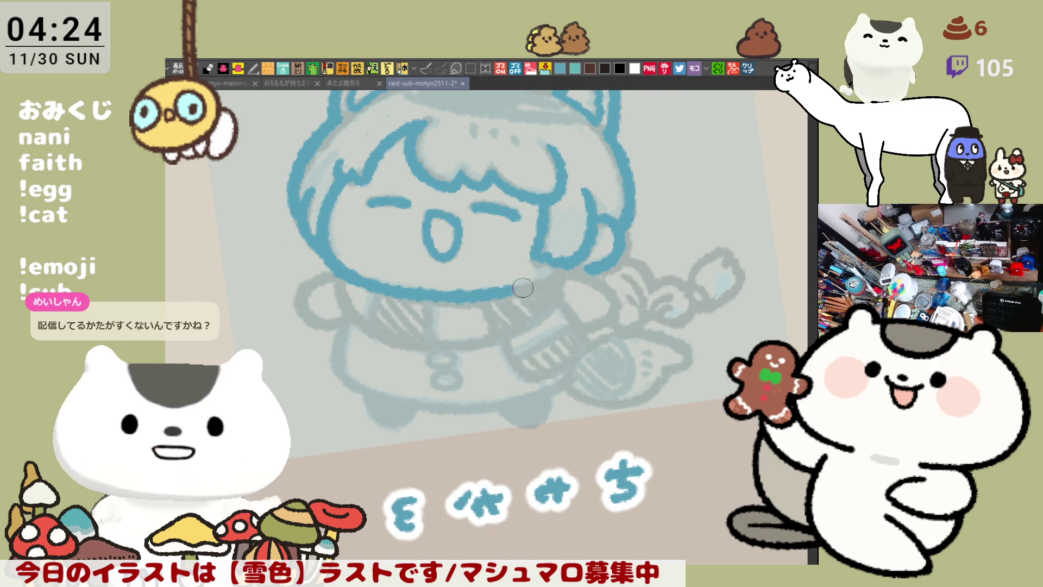
drag(410, 273, 494, 265)
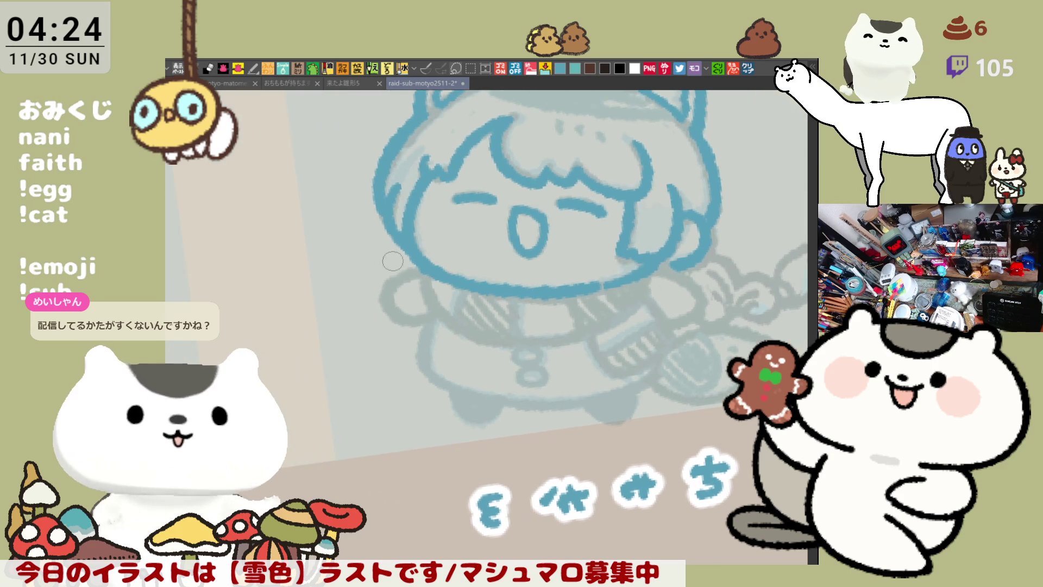
drag(461, 337, 363, 294)
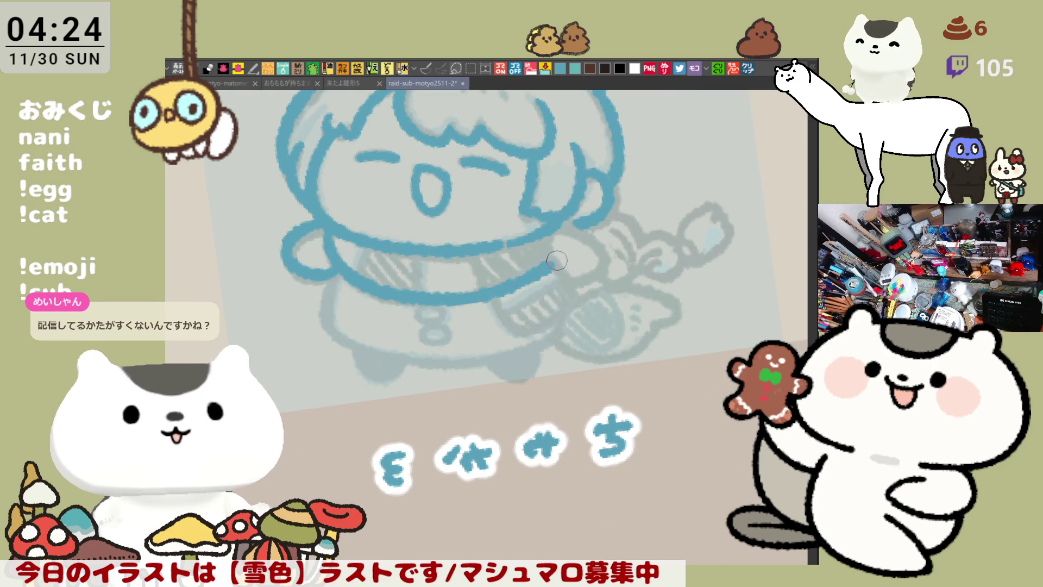
drag(334, 225, 545, 268)
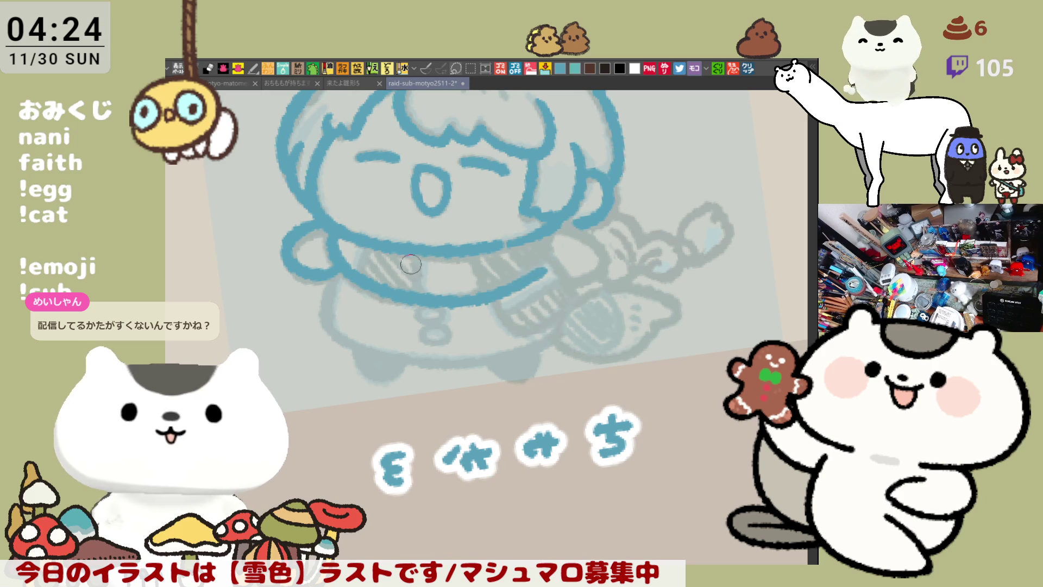
key(ctrl+z)
mouse_move(332, 228)
mouse_down()
mouse_move(393, 293)
mouse_move(565, 250)
mouse_up()
key(ctrl+z)
Step: Retry the collar's right section, then mirror the canvas view horizontally
mouse_move(408, 293)
mouse_down()
mouse_move(508, 285)
mouse_move(556, 234)
mouse_up()
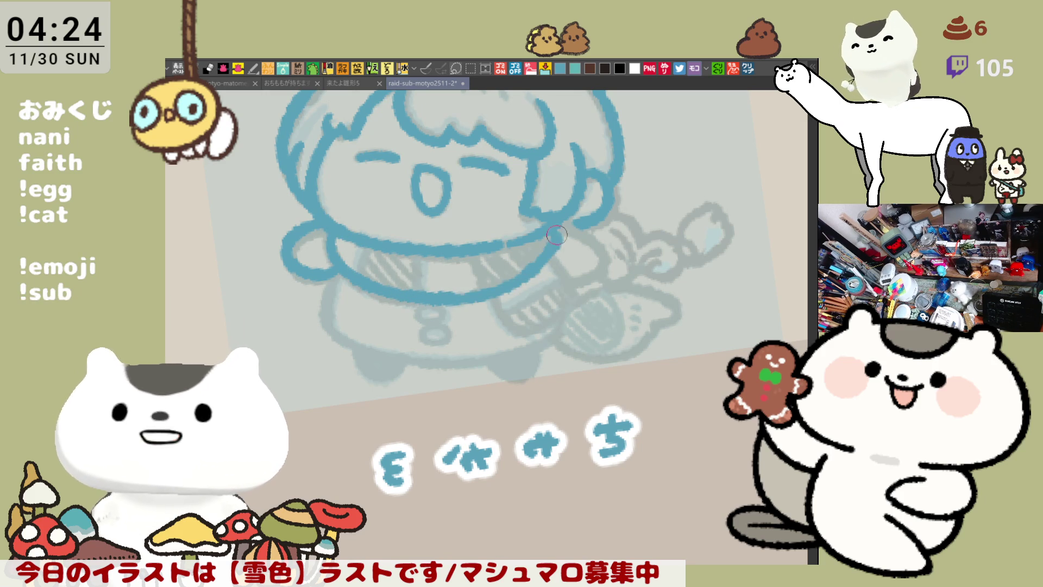
key(ctrl+z)
mouse_move(429, 293)
mouse_down()
mouse_move(478, 298)
mouse_move(556, 235)
mouse_up()
key(ctrl+z)
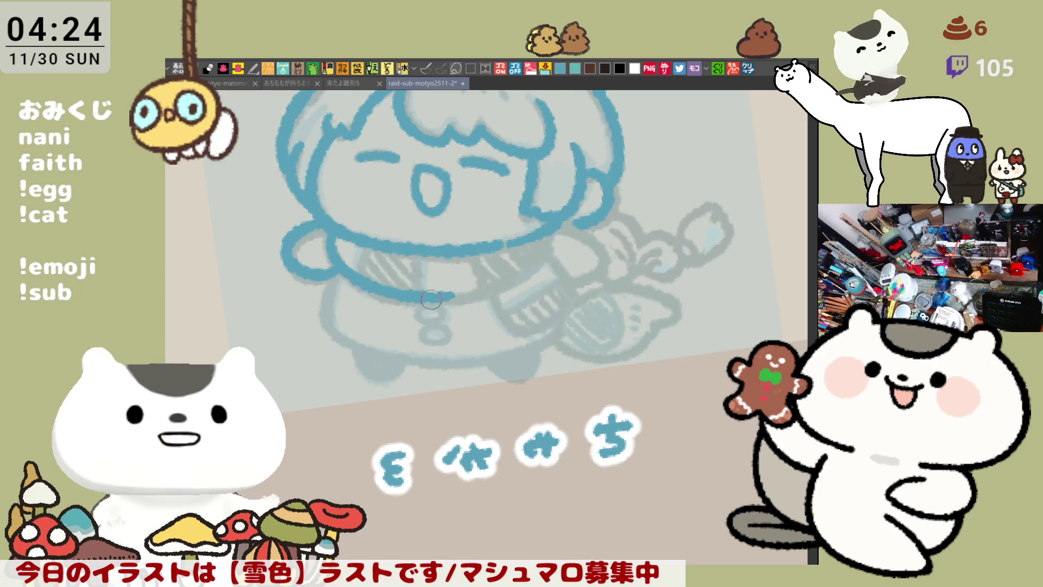
drag(431, 299, 559, 233)
key(ctrl+z)
mouse_move(427, 296)
mouse_down()
mouse_move(562, 228)
mouse_move(537, 256)
mouse_move(567, 223)
mouse_up()
key(ctrl+z)
key(ctrl+z)
key(h)
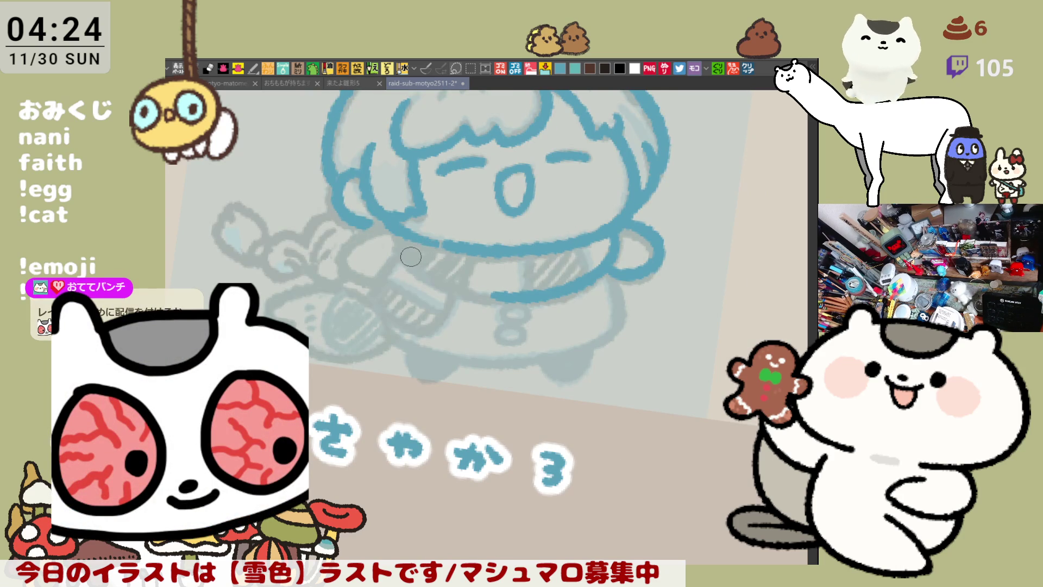
Step: Redraw the collar's right section and mirror the view back
drag(403, 239, 488, 296)
key(ctrl+z)
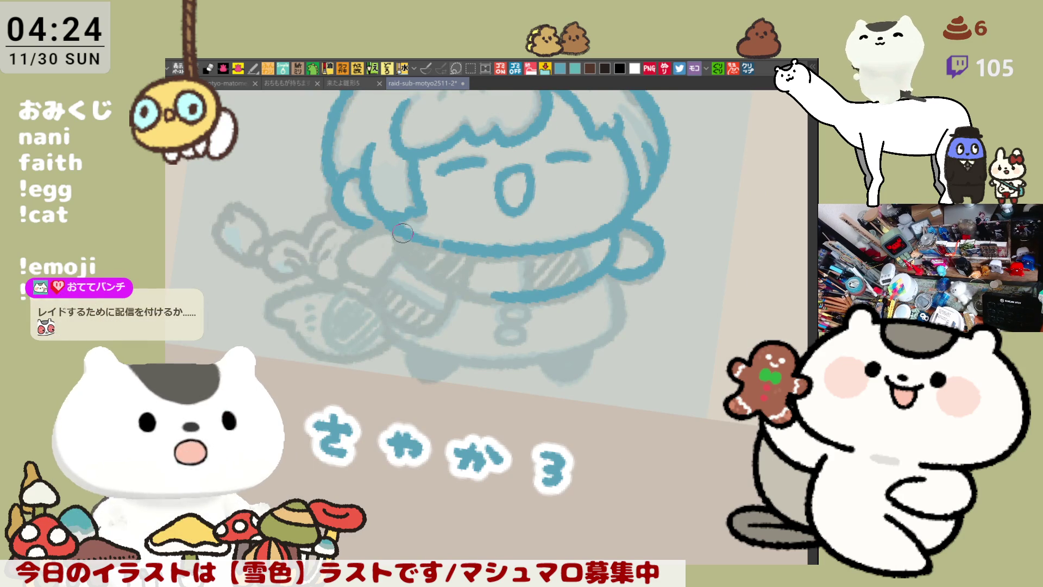
drag(399, 231, 490, 294)
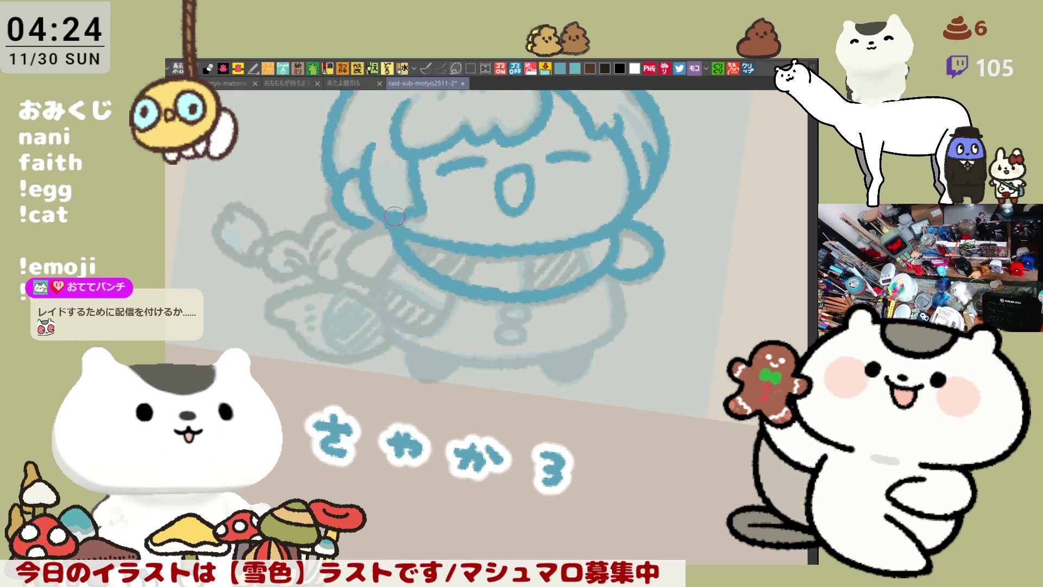
key(h)
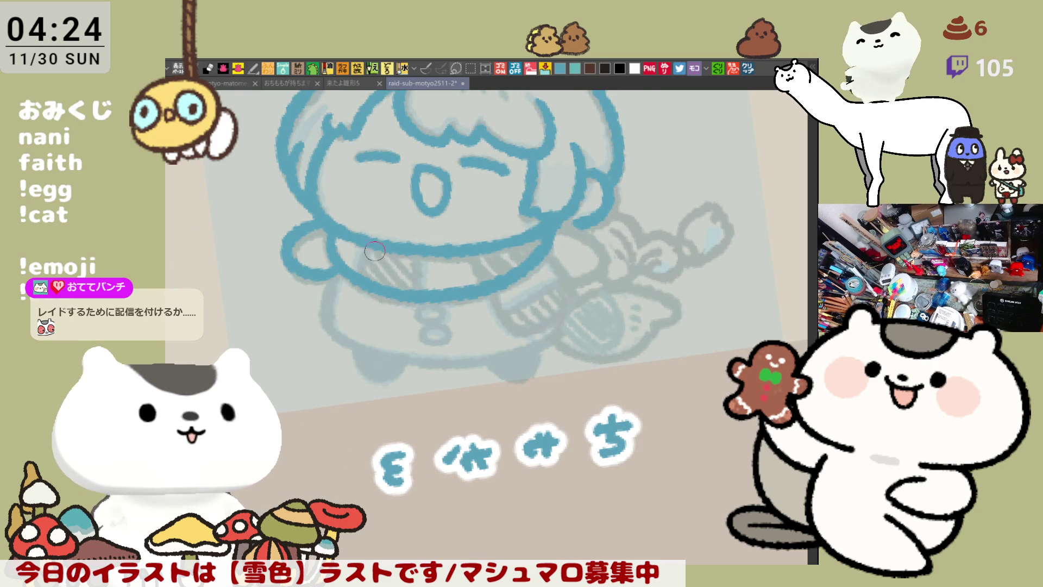
Step: Add two short vertical divider strokes on the collar
drag(417, 256, 416, 288)
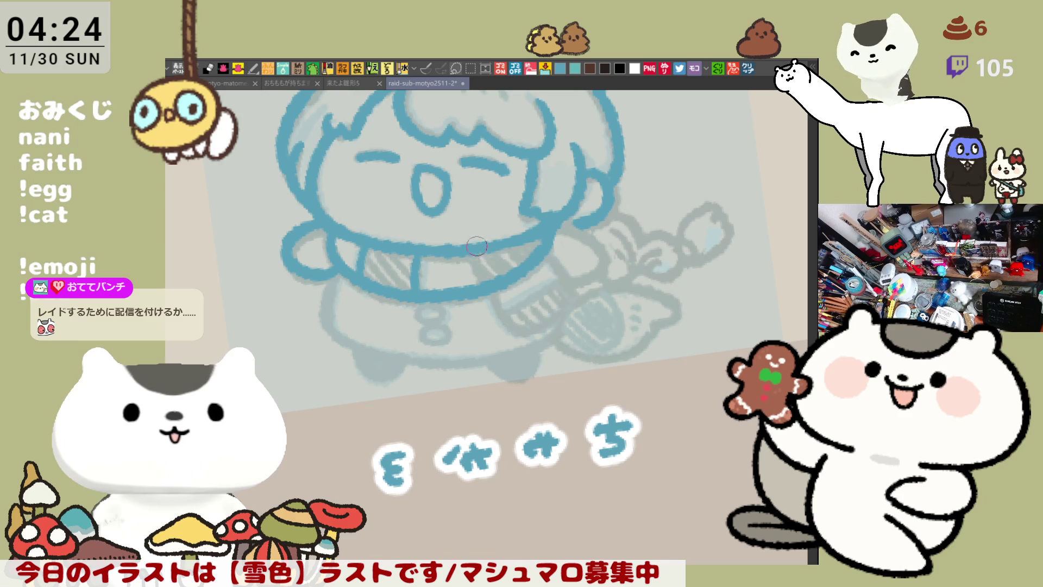
drag(479, 253, 476, 284)
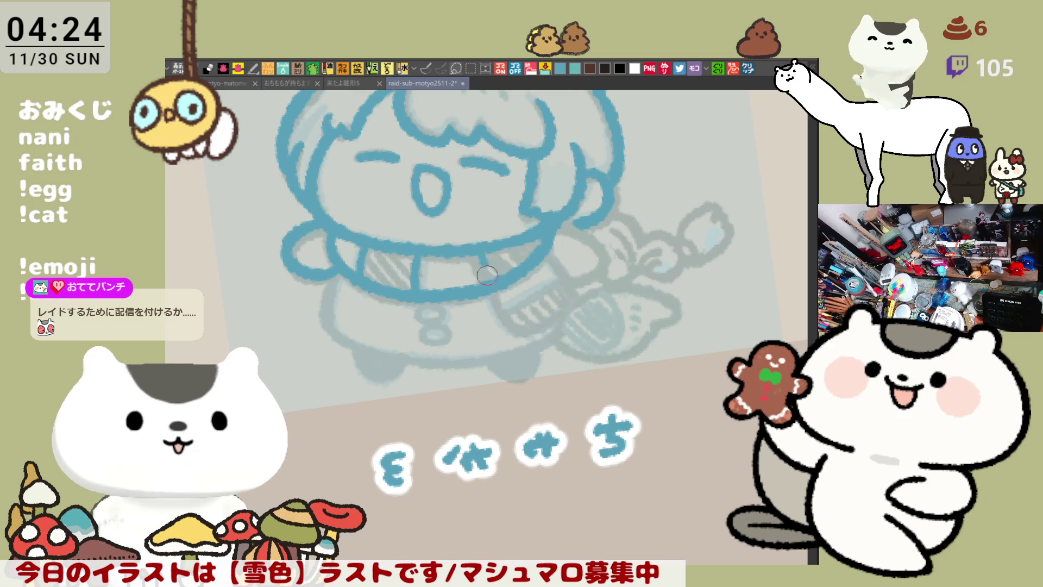
mouse_move(530, 227)
mouse_down()
mouse_move(591, 211)
mouse_move(580, 182)
mouse_up()
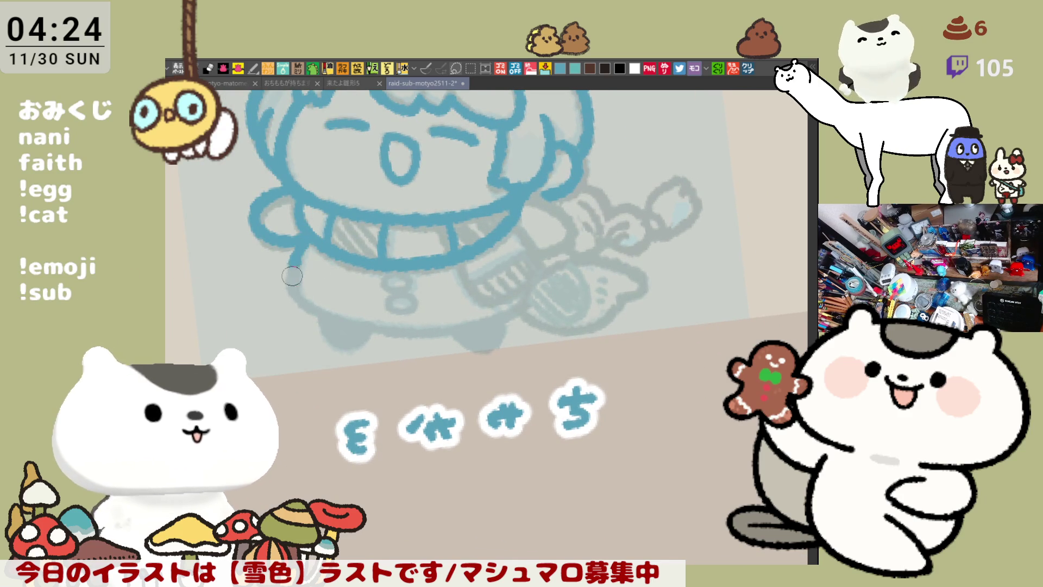
Step: Ink the body outline down to the bottom and along its side, redrawing stray strokes
mouse_move(312, 234)
mouse_down()
mouse_move(337, 322)
mouse_move(437, 334)
mouse_up()
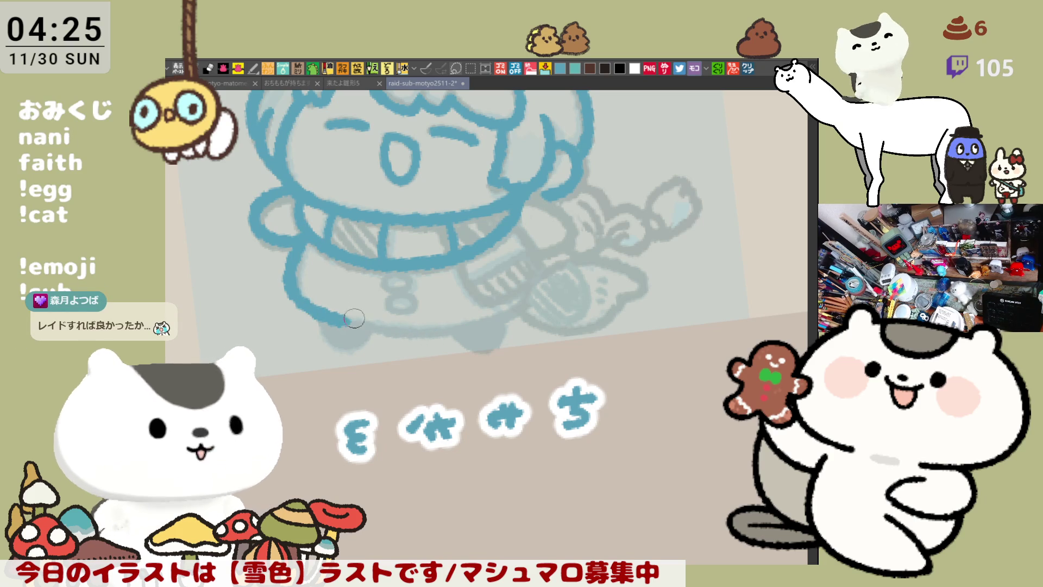
mouse_move(348, 320)
mouse_down()
mouse_move(450, 327)
mouse_move(526, 297)
mouse_up()
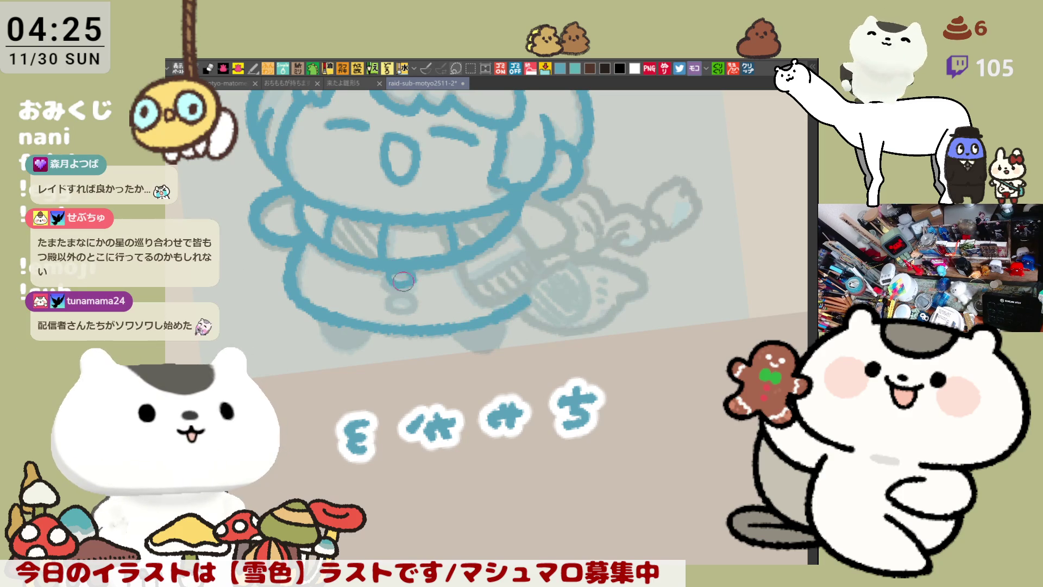
key(ctrl+z)
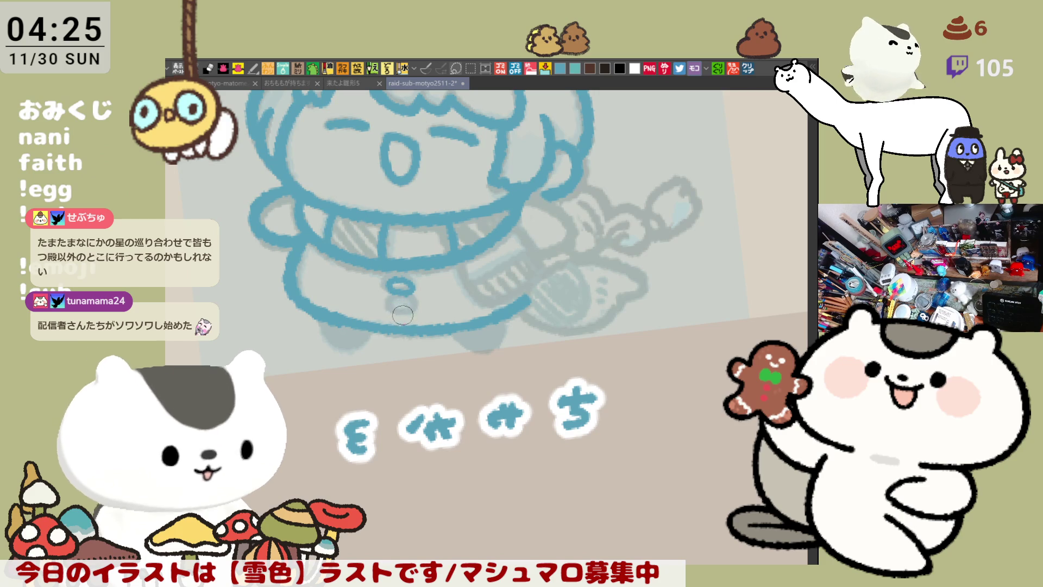
mouse_move(502, 269)
mouse_down()
mouse_move(389, 334)
mouse_move(394, 273)
mouse_move(420, 288)
mouse_up()
key(h)
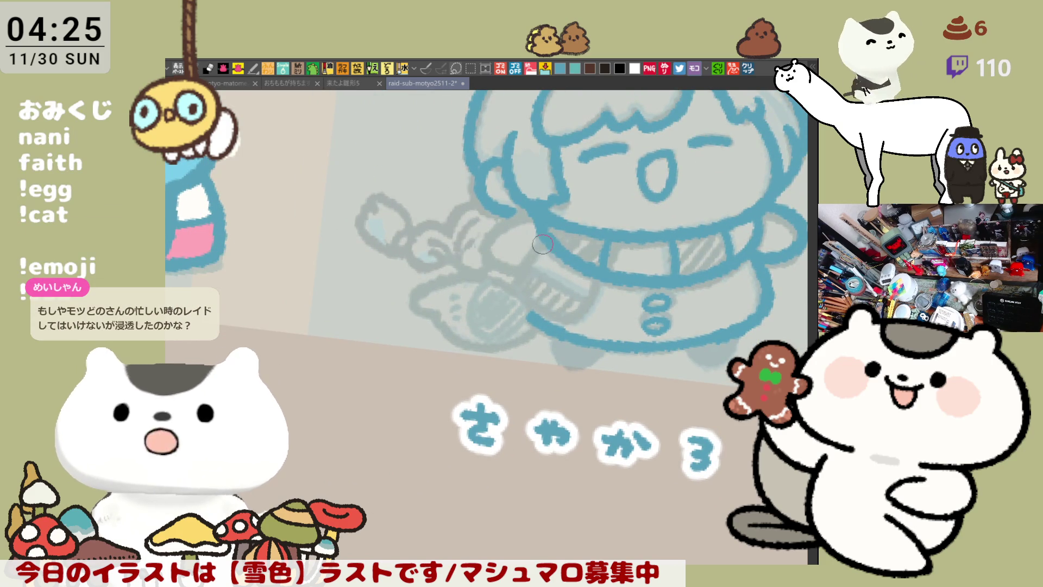
mouse_move(542, 244)
mouse_down()
mouse_move(516, 293)
mouse_move(583, 316)
mouse_move(510, 277)
mouse_move(573, 310)
mouse_up()
key(ctrl+z)
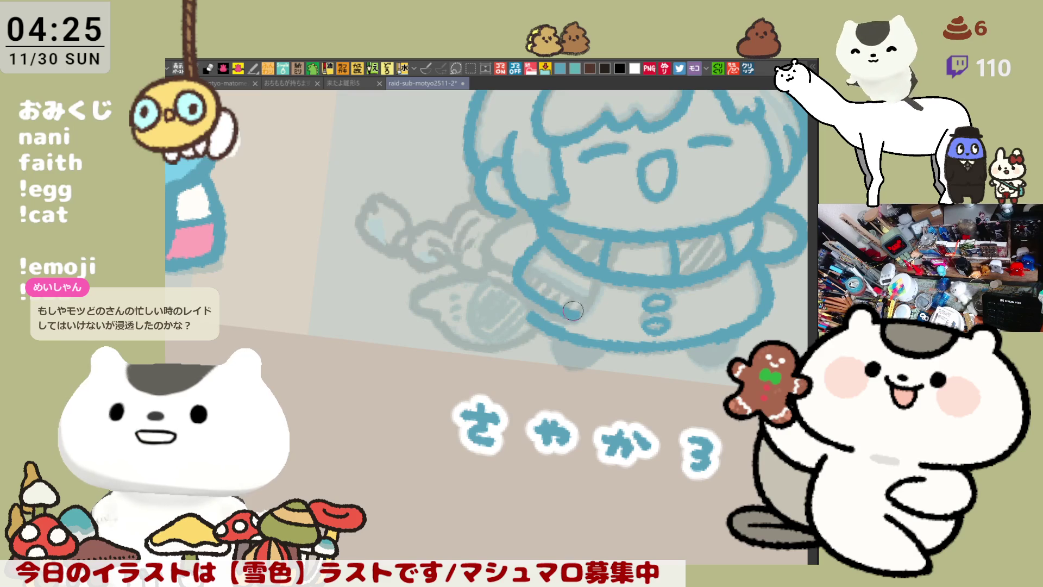
drag(603, 274, 580, 311)
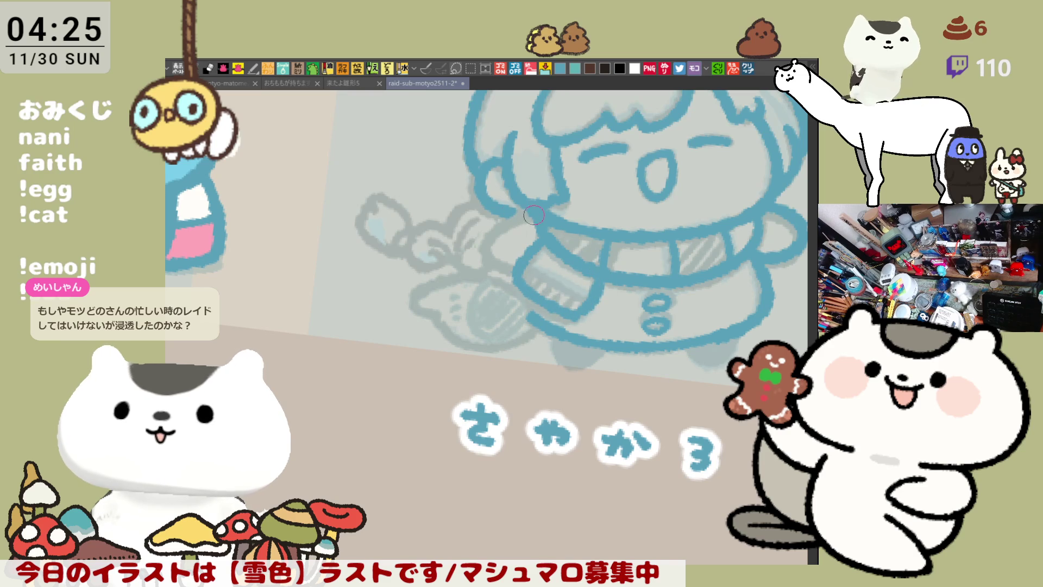
Step: Outline the sleeve beside the face and the top of the sleeve cuff
mouse_move(534, 215)
mouse_down()
mouse_move(483, 247)
mouse_move(526, 269)
mouse_up()
key(ctrl+z)
drag(534, 214, 524, 267)
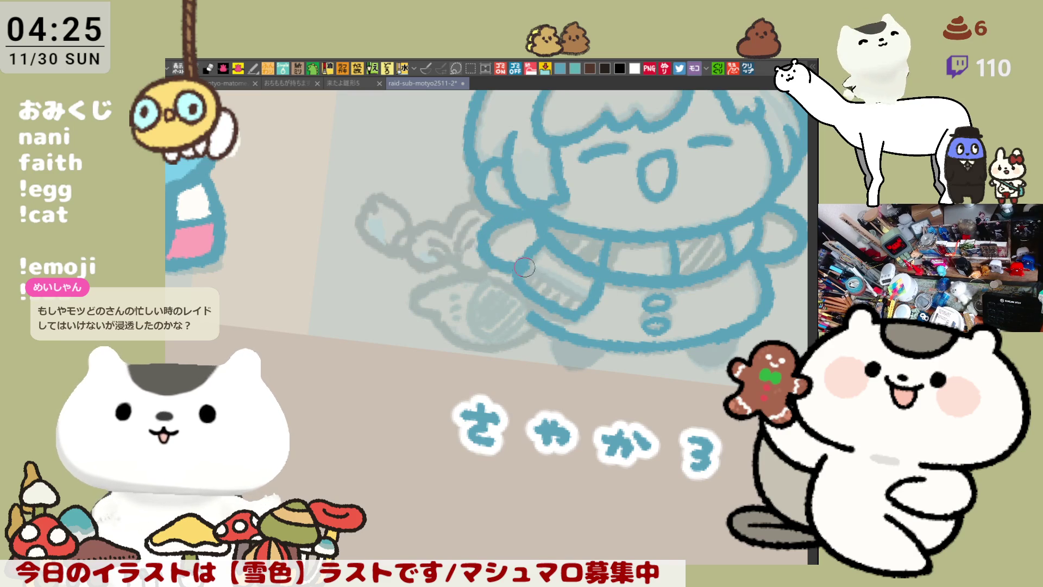
key(ctrl+z)
mouse_move(535, 215)
mouse_down()
mouse_move(486, 236)
mouse_move(524, 244)
mouse_up()
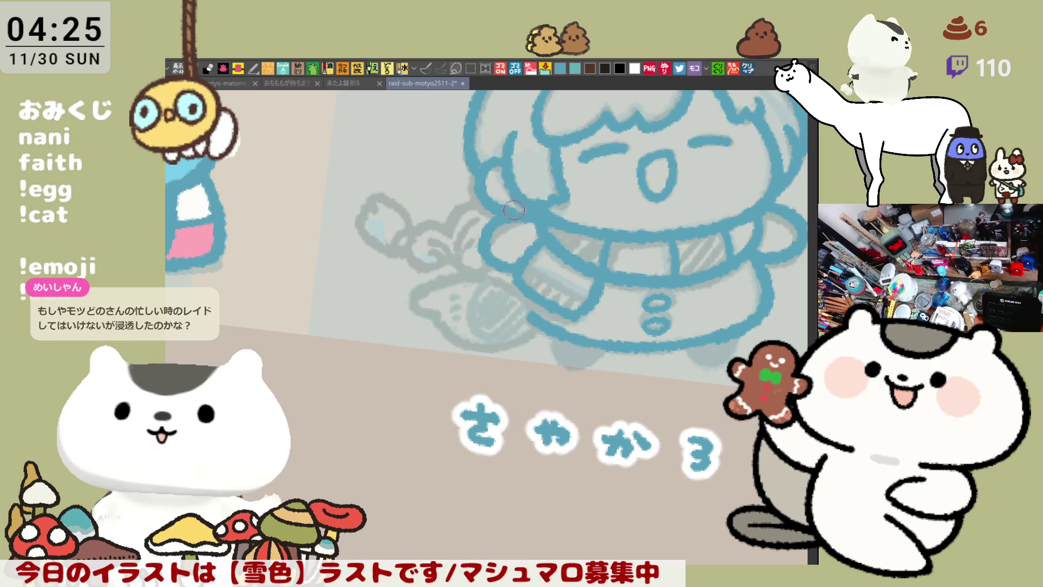
key(h)
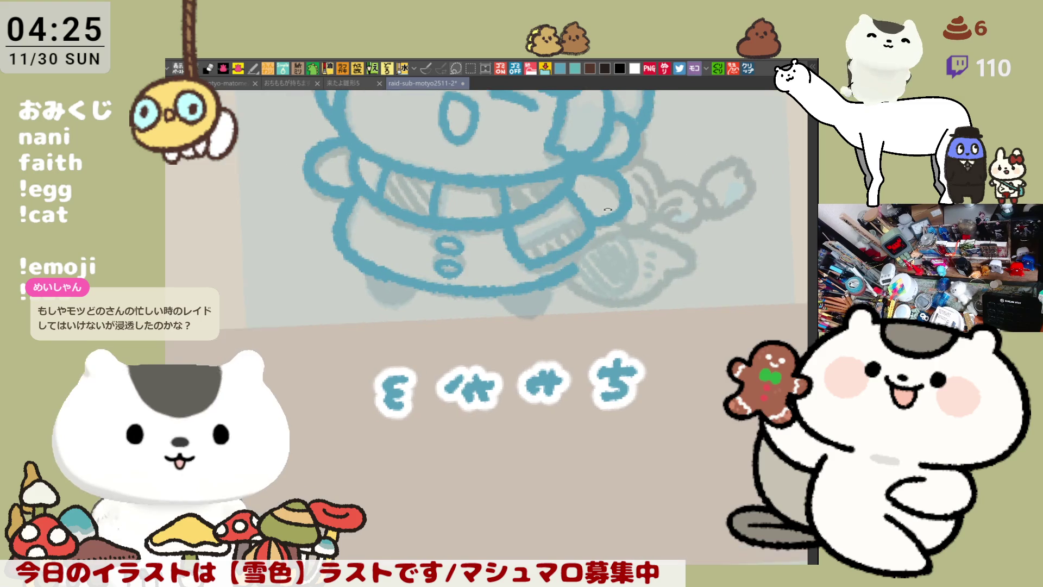
drag(531, 251, 598, 219)
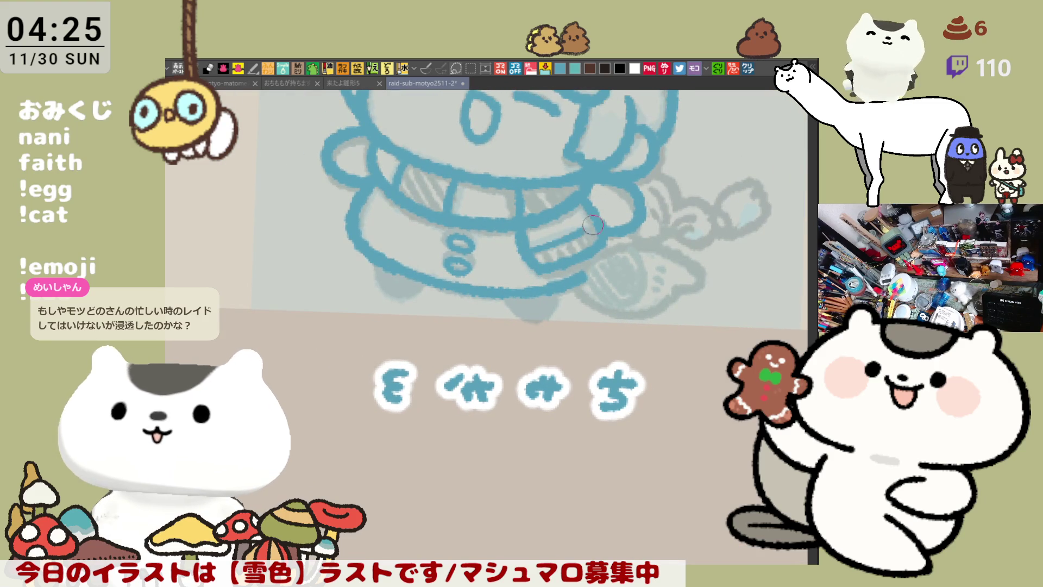
Step: Outline the lower-left and lower-right feet in blue
mouse_move(513, 287)
mouse_down()
mouse_move(510, 258)
mouse_move(565, 255)
mouse_move(543, 325)
mouse_move(529, 268)
mouse_move(416, 285)
mouse_move(503, 306)
mouse_up()
key(h)
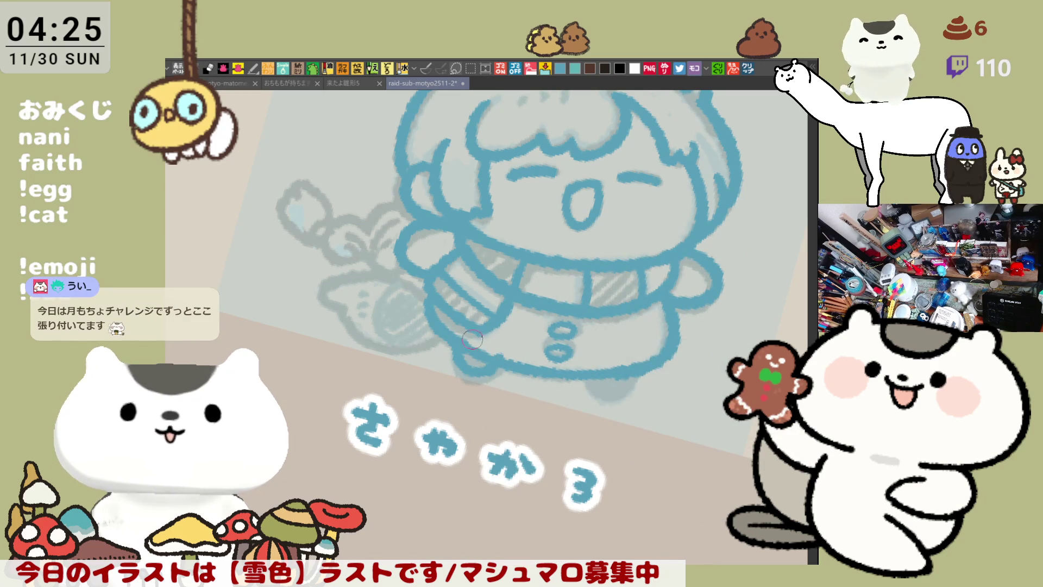
mouse_move(472, 339)
mouse_down()
mouse_move(458, 380)
mouse_move(498, 365)
mouse_up()
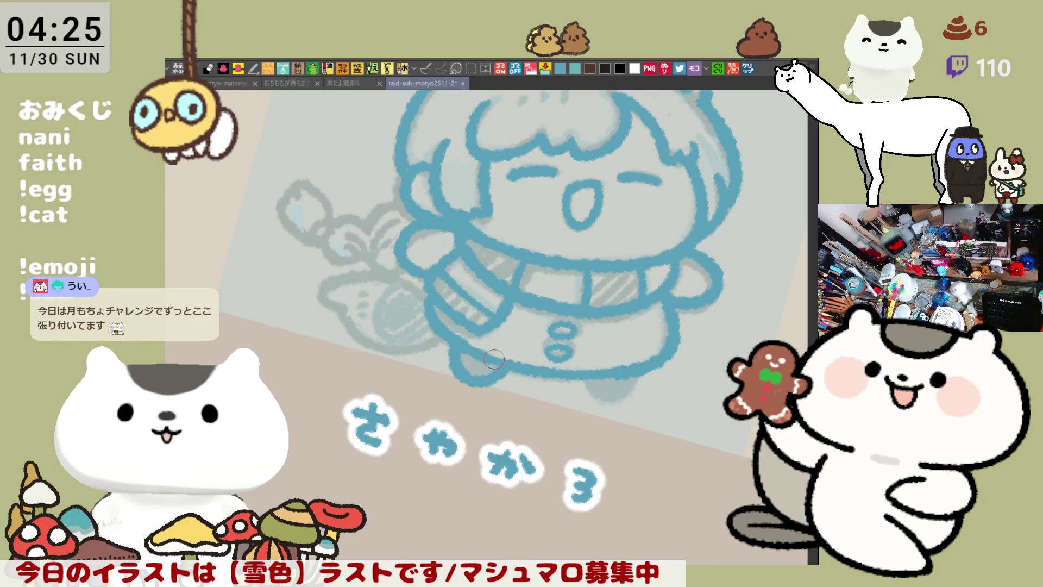
mouse_move(587, 382)
mouse_down()
mouse_move(630, 383)
mouse_move(589, 369)
mouse_move(603, 399)
mouse_move(633, 386)
mouse_move(592, 375)
mouse_move(634, 374)
mouse_up()
key(ctrl+z)
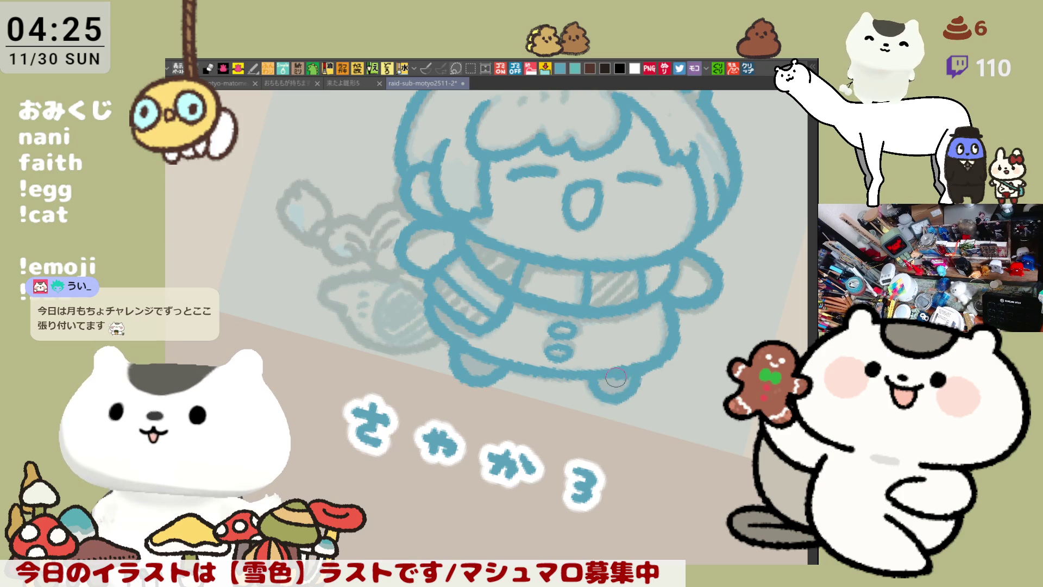
key(h)
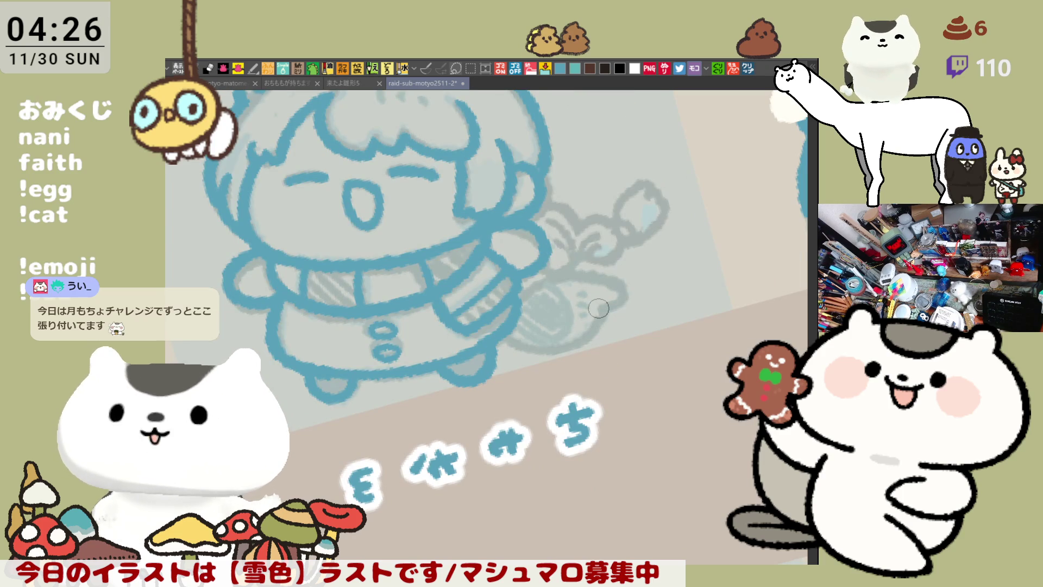
scroll(598, 308, down, 8)
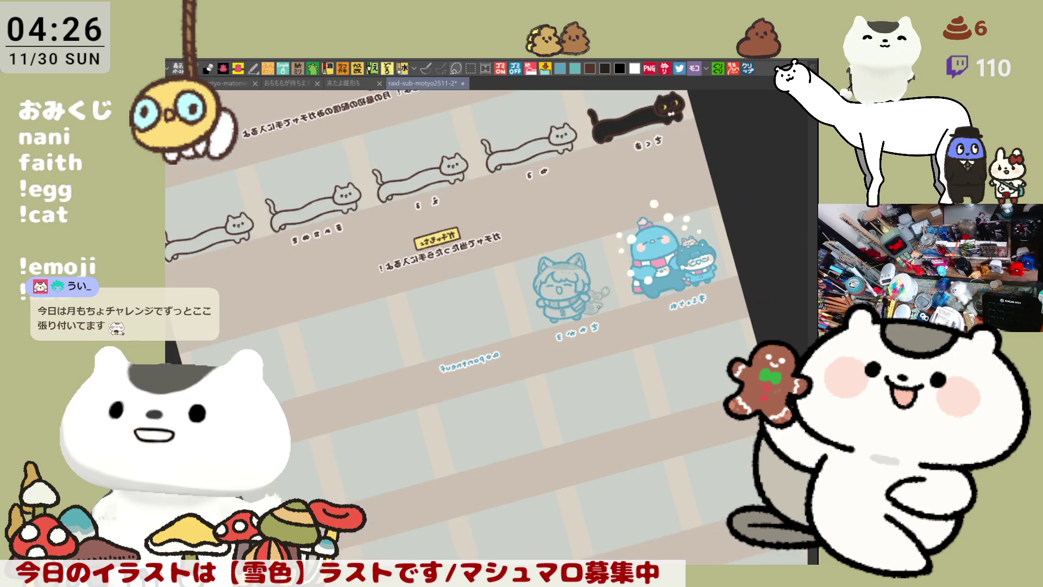
key(h)
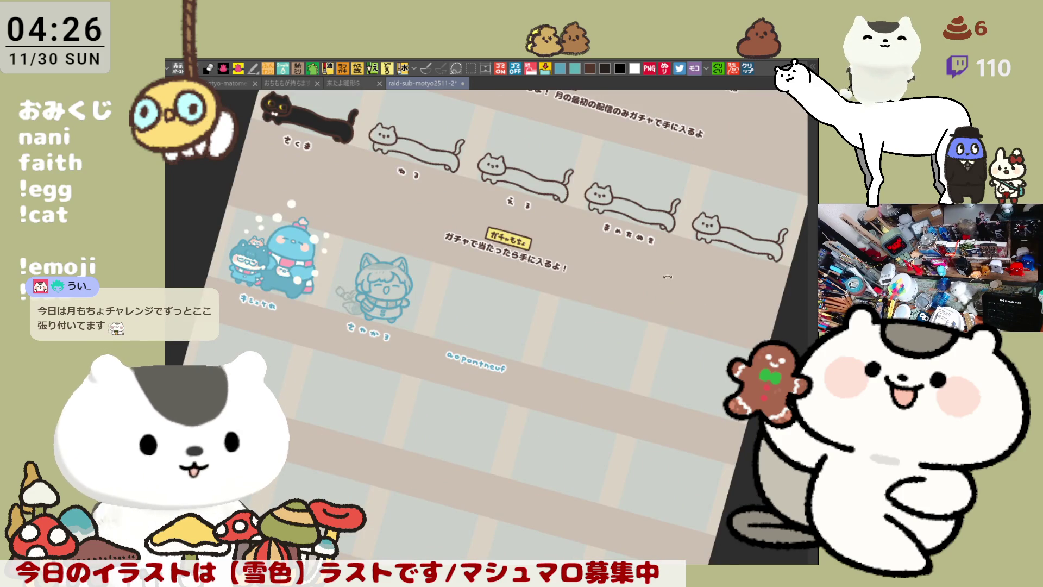
drag(668, 277, 675, 225)
key(ctrl+@)
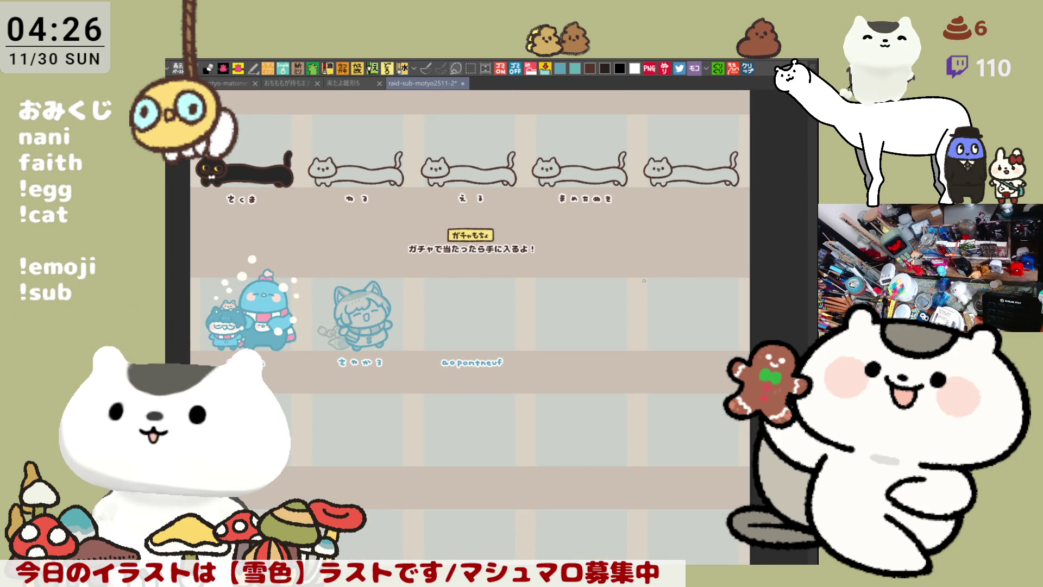
drag(567, 335, 592, 274)
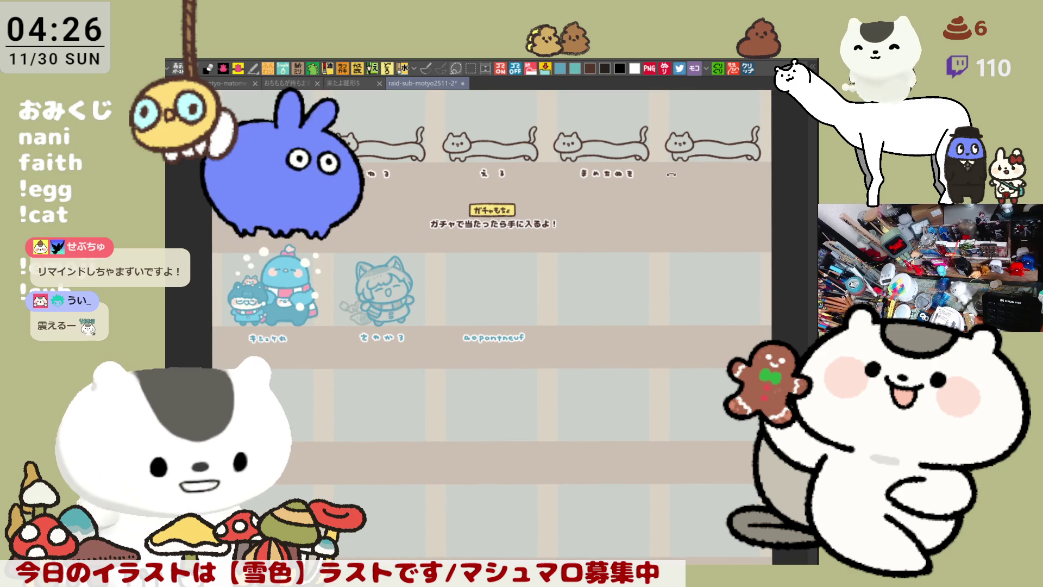
scroll(617, 235, up, 1)
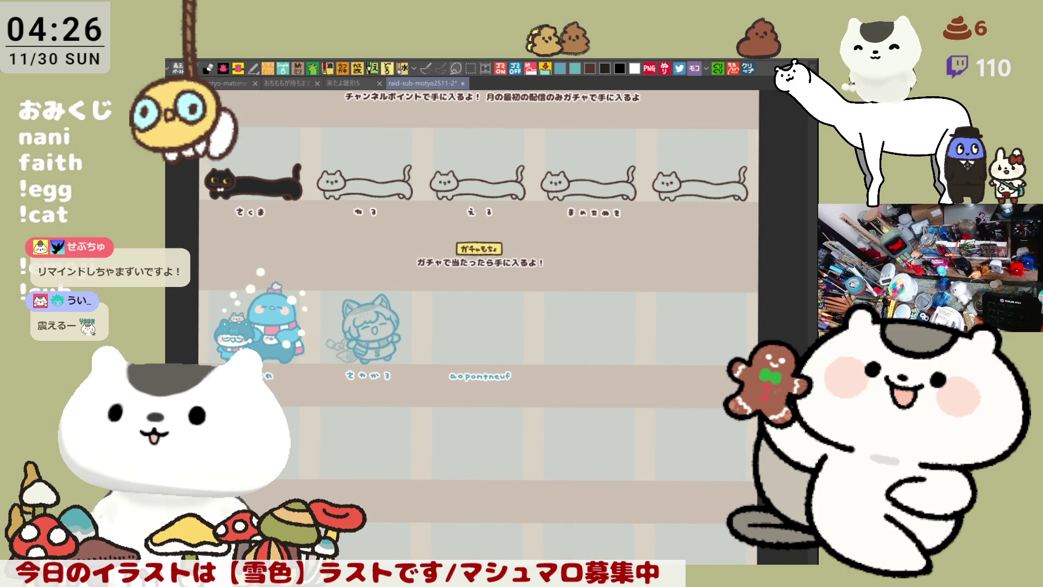
scroll(625, 337, down, 1)
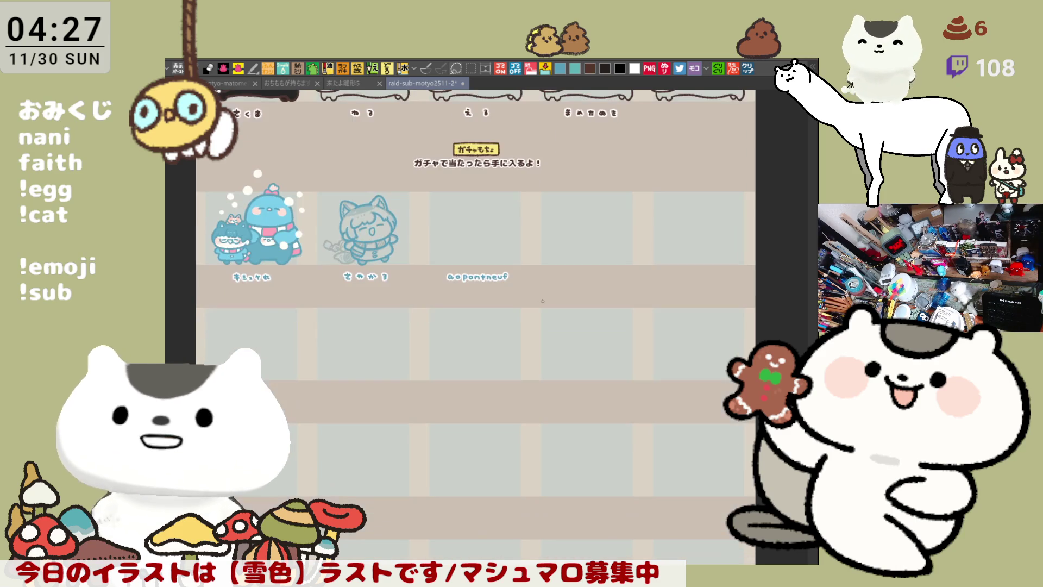
mouse_move(581, 266)
mouse_down()
mouse_move(587, 223)
mouse_move(605, 229)
mouse_up()
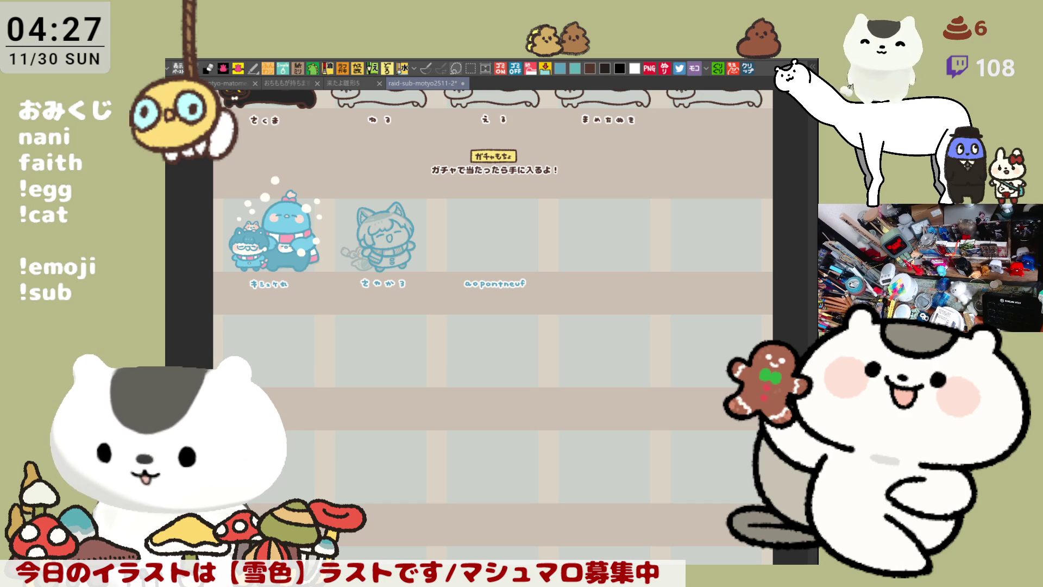
scroll(489, 326, down, 2)
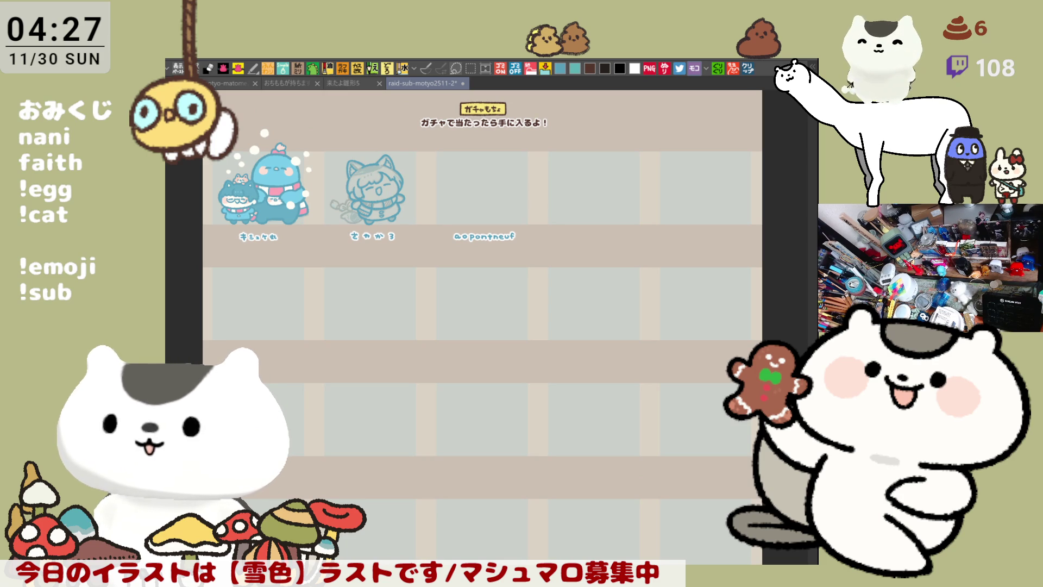
Step: Select the gacha section and rows below it and shift them down one row
key(m)
mouse_move(684, 454)
mouse_down()
mouse_move(287, 157)
mouse_move(203, 113)
mouse_up()
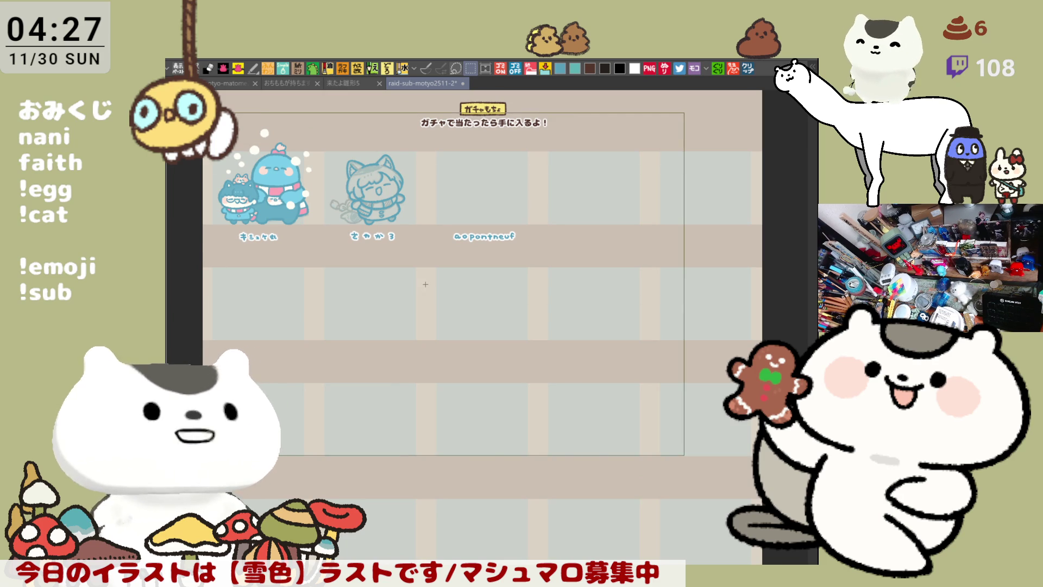
click(489, 472)
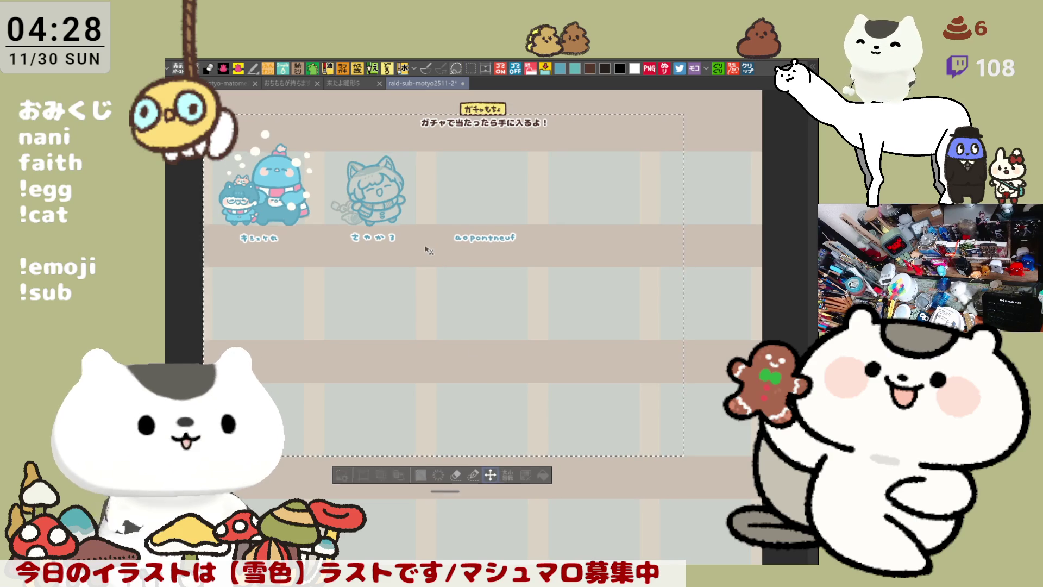
drag(426, 242, 430, 359)
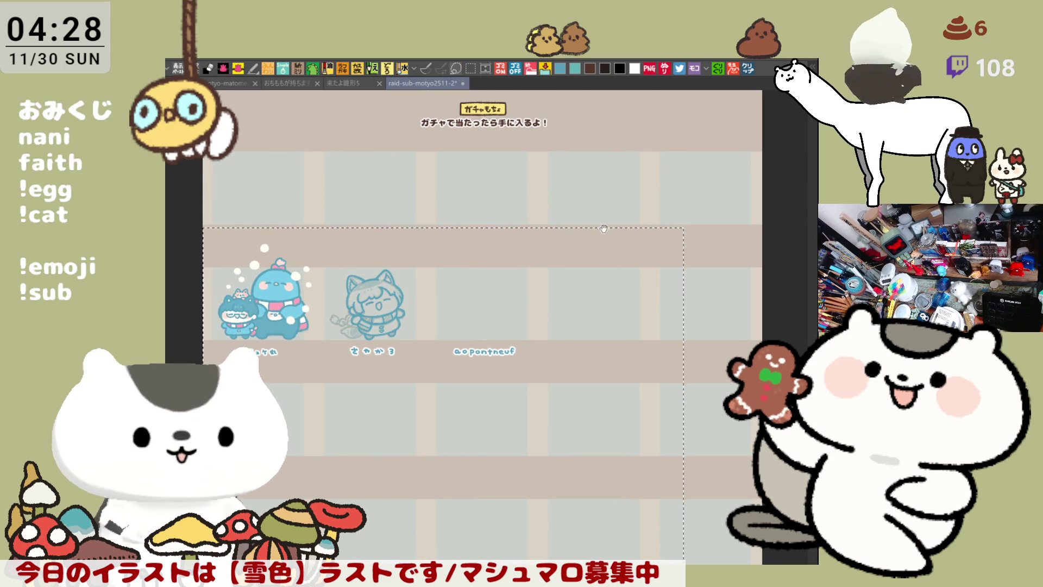
mouse_move(600, 228)
mouse_down()
mouse_move(604, 330)
mouse_move(603, 310)
mouse_up()
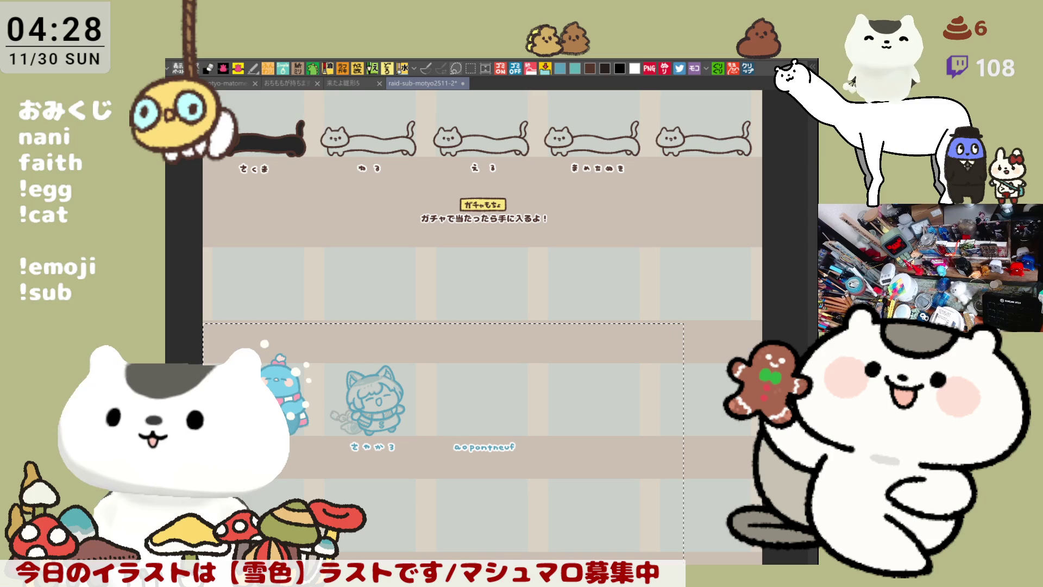
key(ctrl+z)
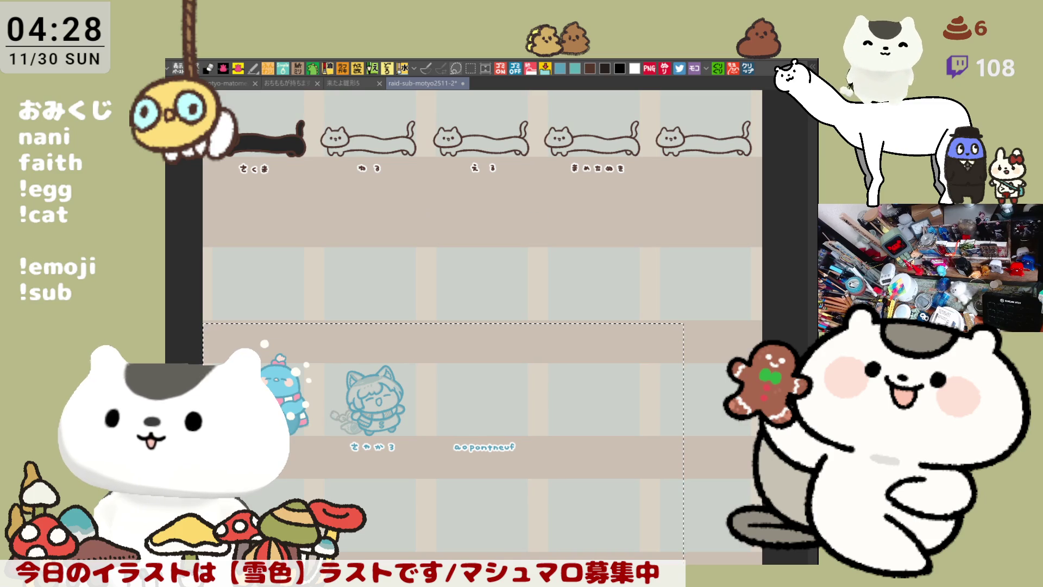
key(ctrl+z)
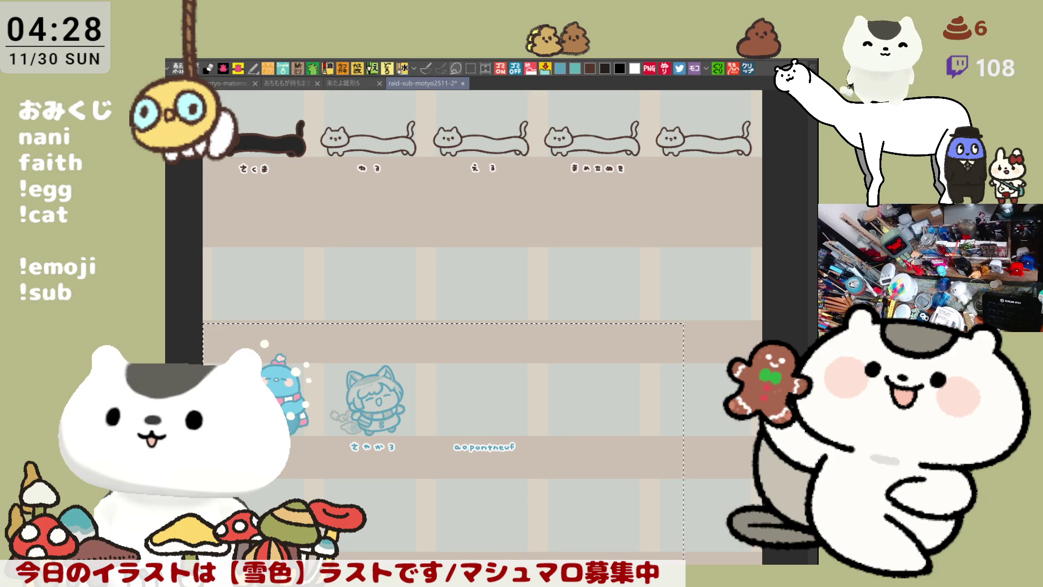
key(ctrl+y)
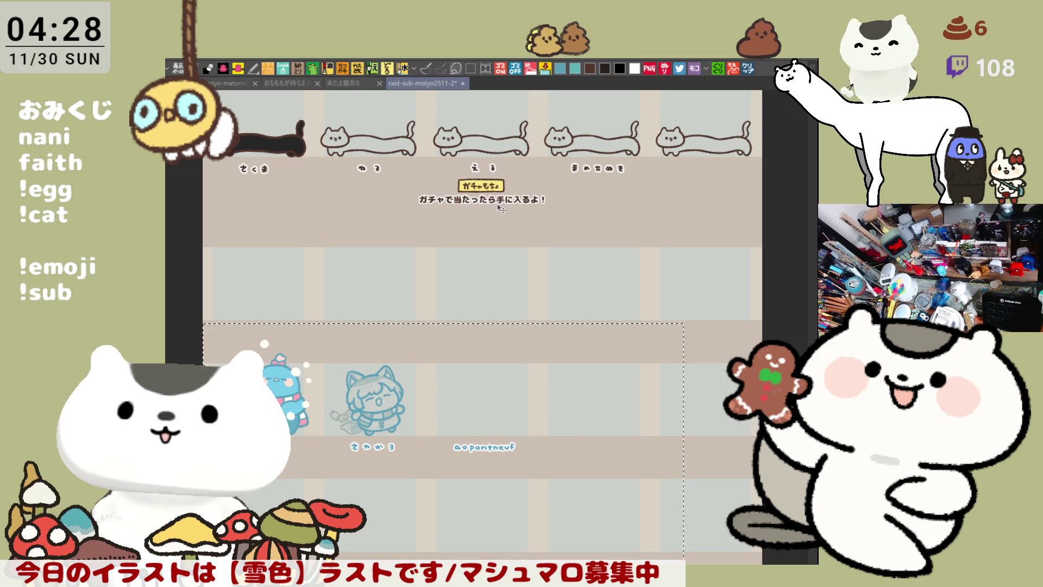
Step: Move the ガチャもちょ label and caption down into place, deselect, and save the chart
drag(504, 204, 509, 328)
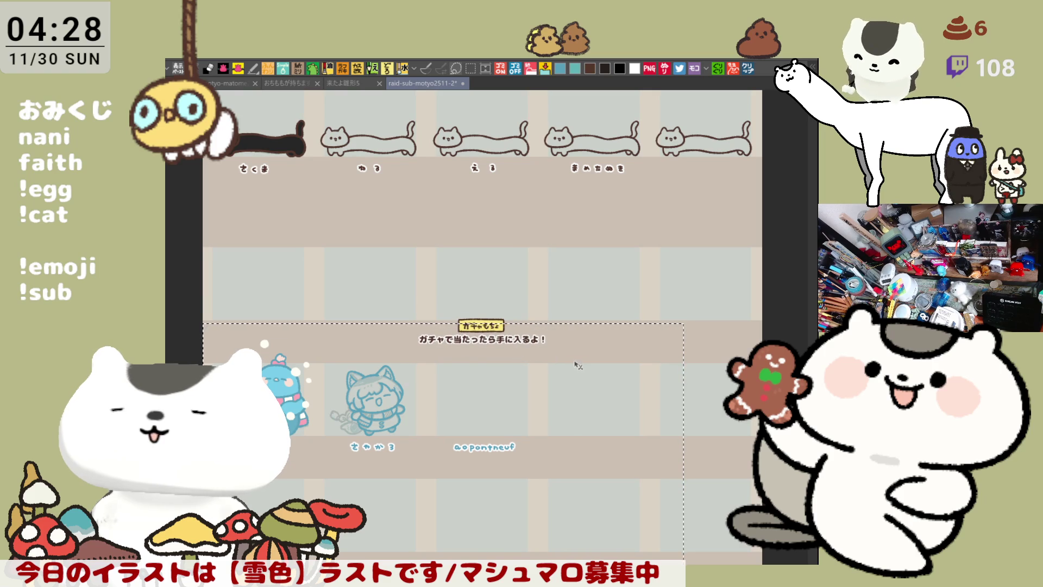
key(ctrl+z)
drag(510, 212, 507, 328)
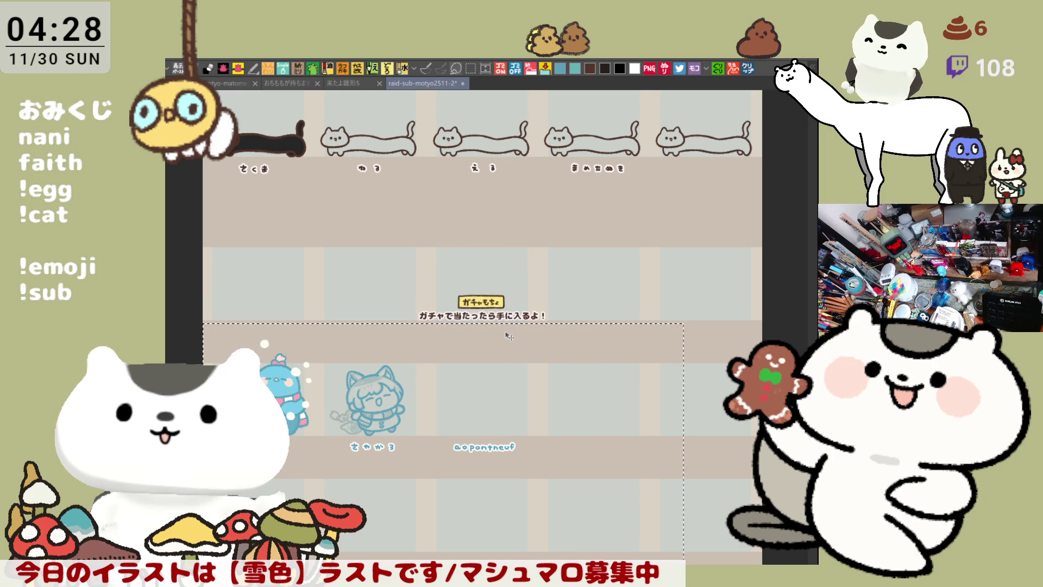
key(ctrl+d)
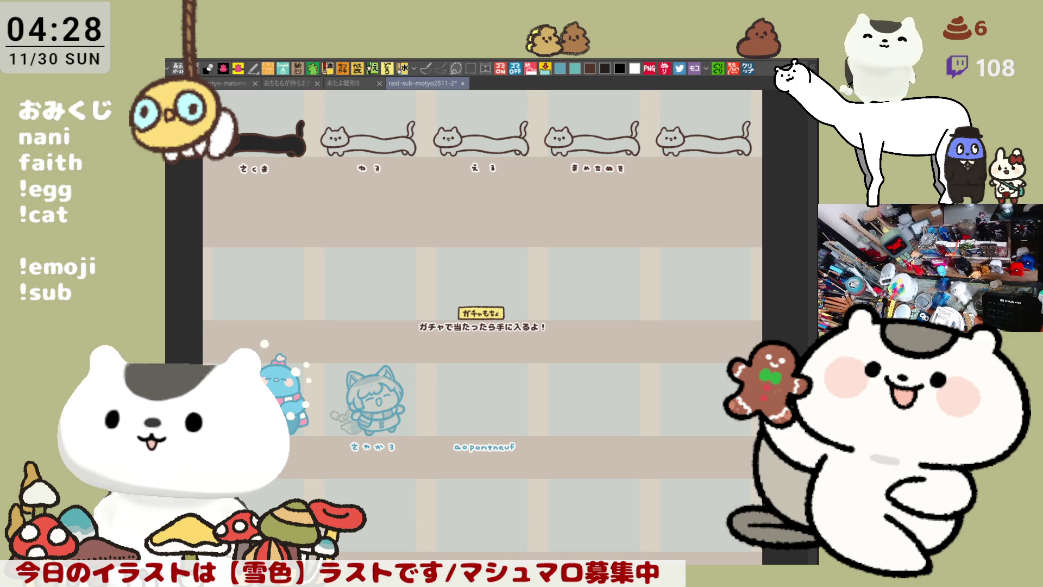
drag(680, 369, 701, 307)
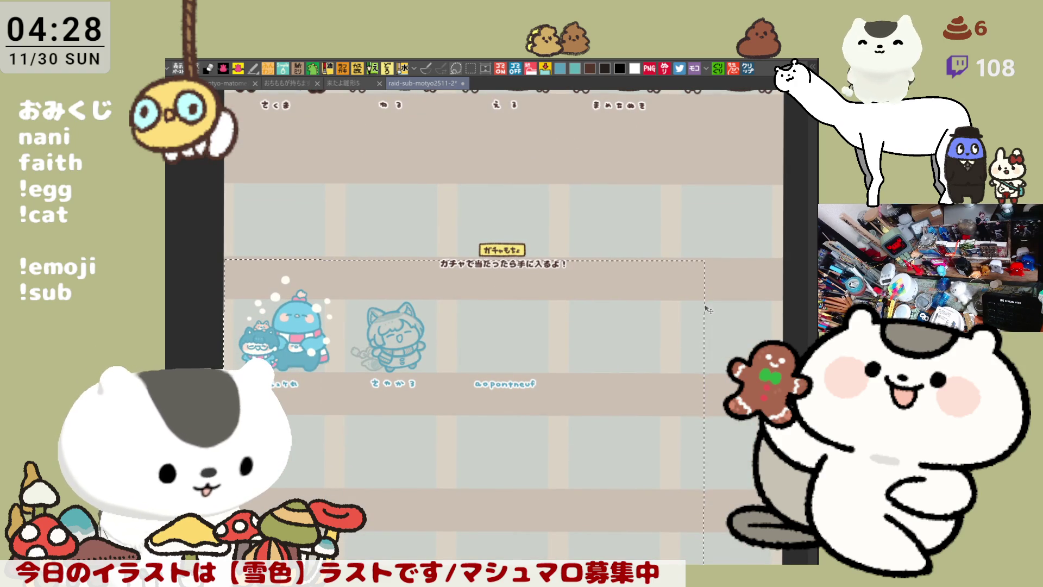
key(ctrl+z)
key(ctrl+z)
key(ctrl+y)
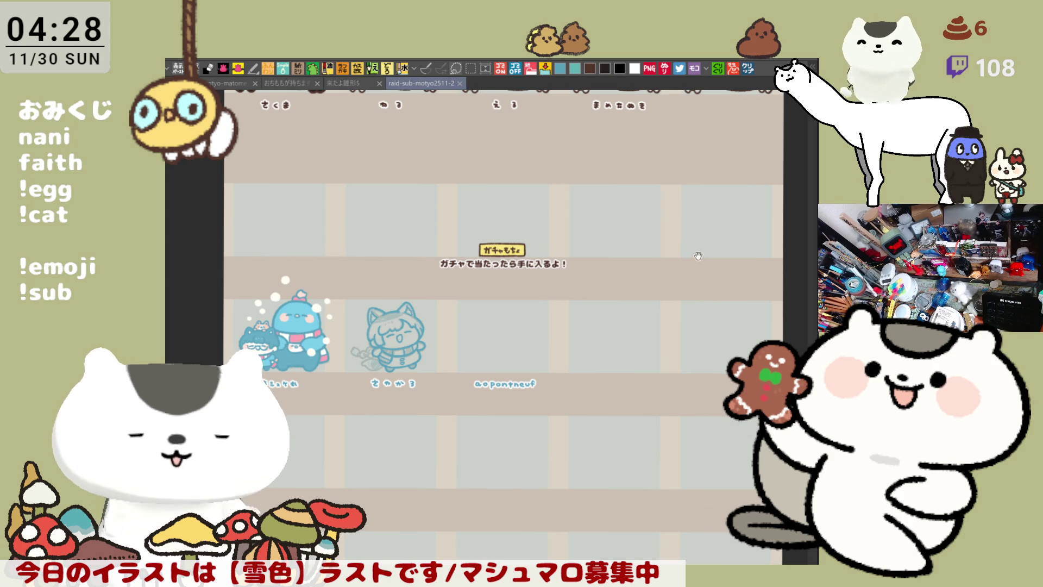
key(ctrl+y)
drag(699, 249, 682, 348)
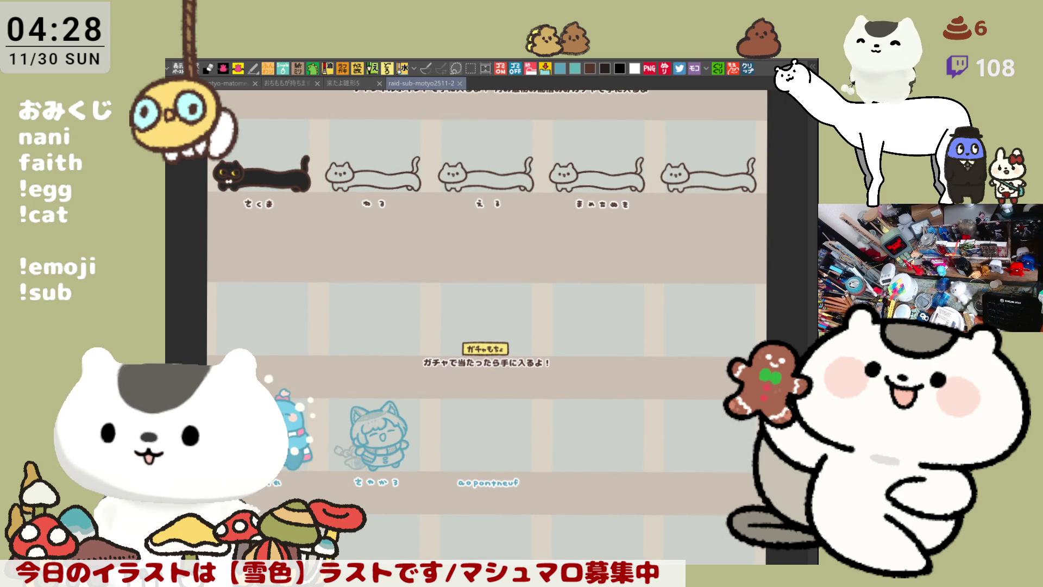
Step: Paste the red 1 twice to put an 11 on each long cat, then select the top row
key(ctrl+y)
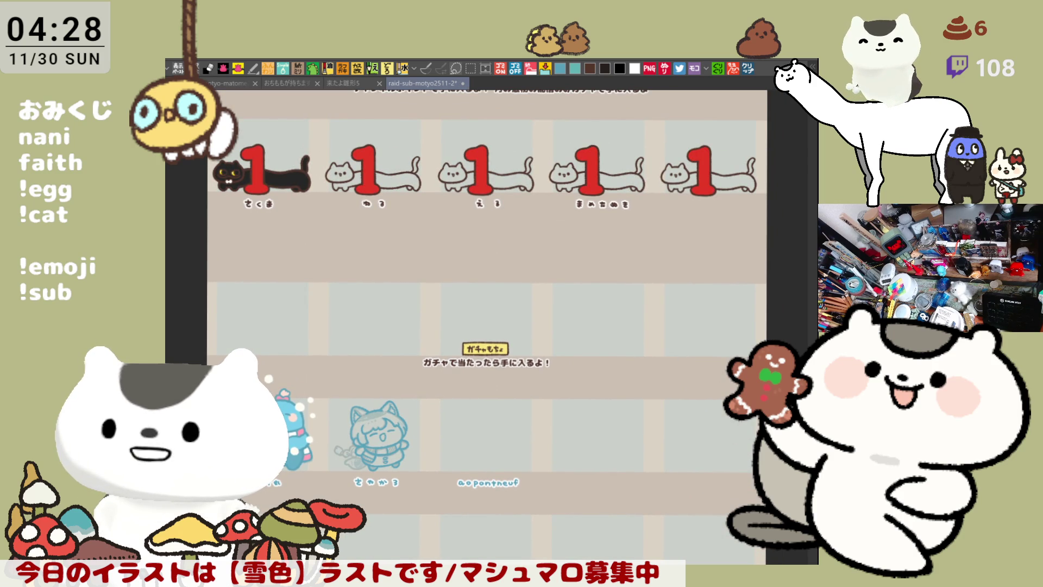
key(ctrl+y)
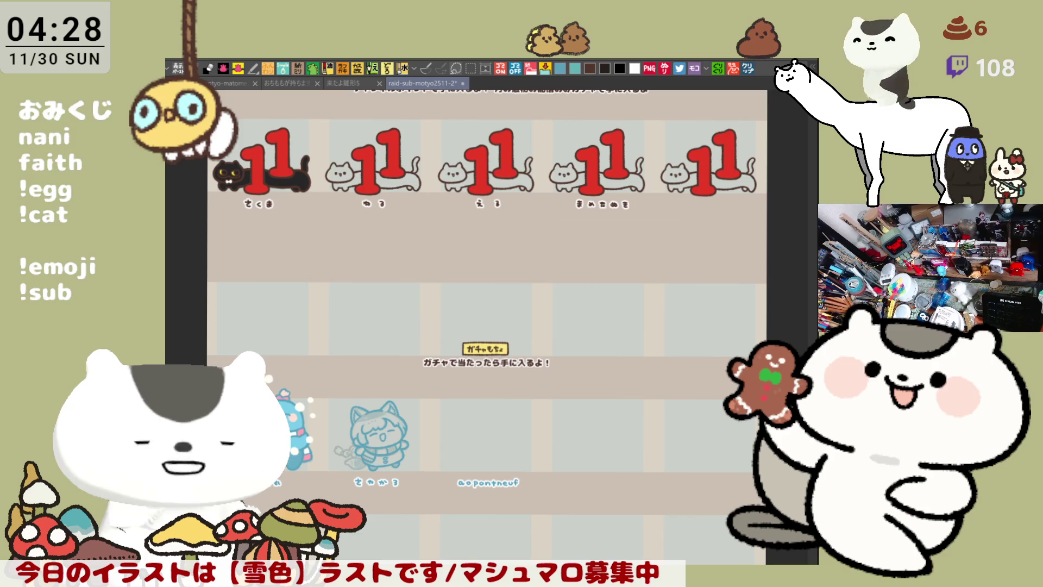
key(m)
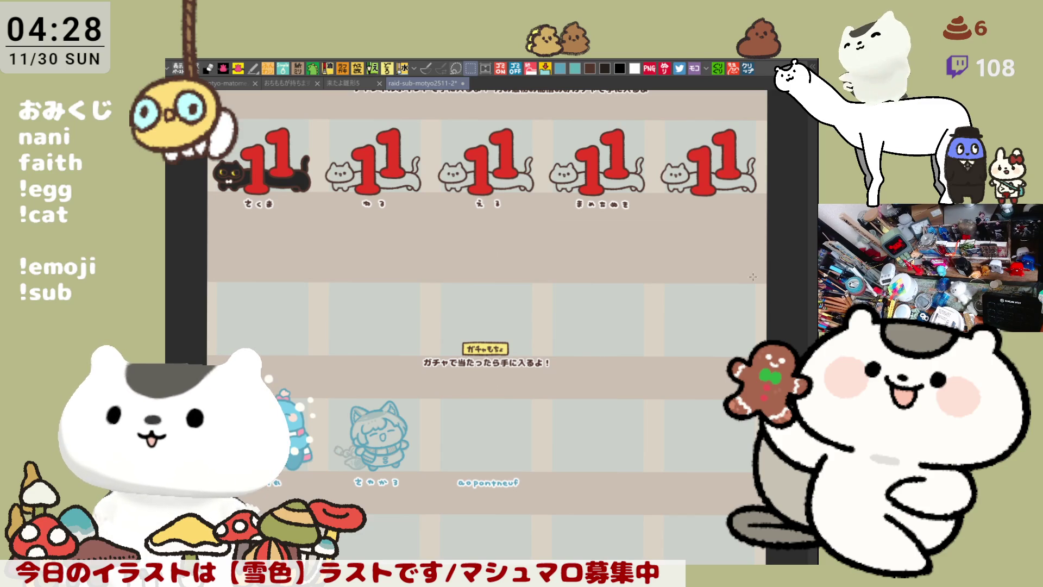
mouse_move(755, 252)
mouse_down()
mouse_move(743, 232)
mouse_move(221, 90)
mouse_up()
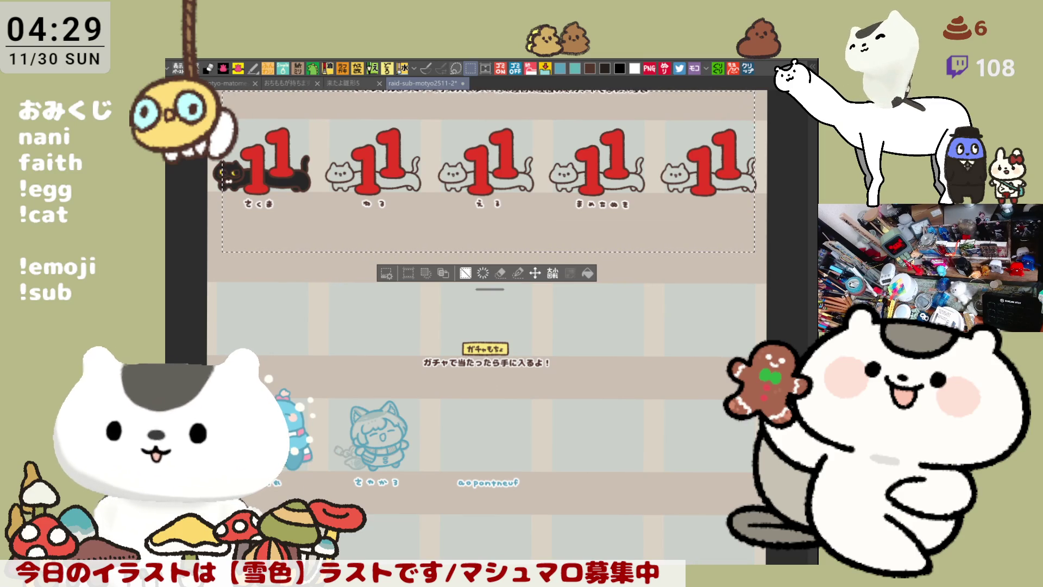
Step: Duplicate the five red 11s down into the empty second row and nudge them into place
click(534, 272)
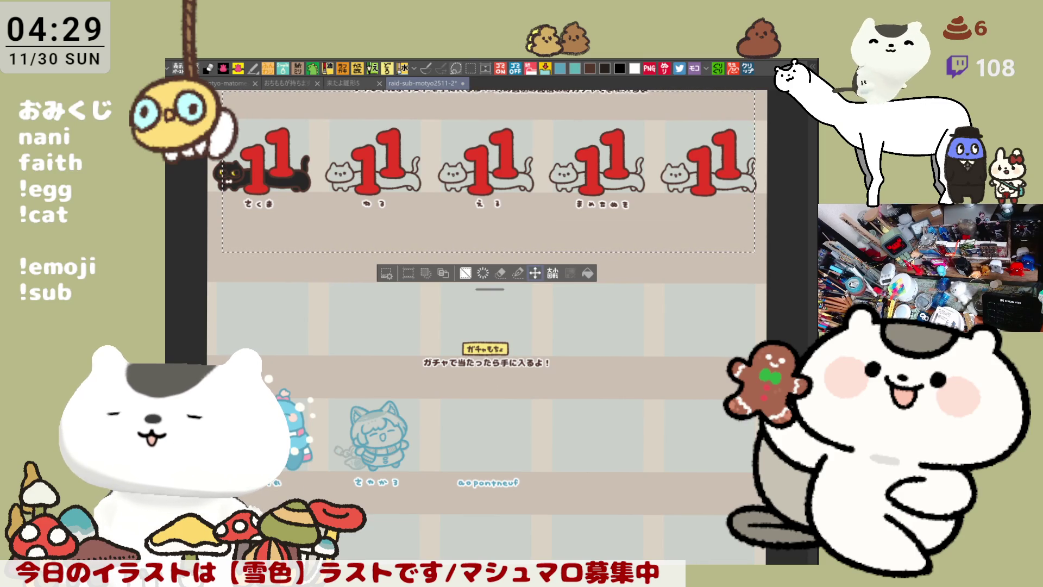
key(ctrl+c)
key(ctrl+v)
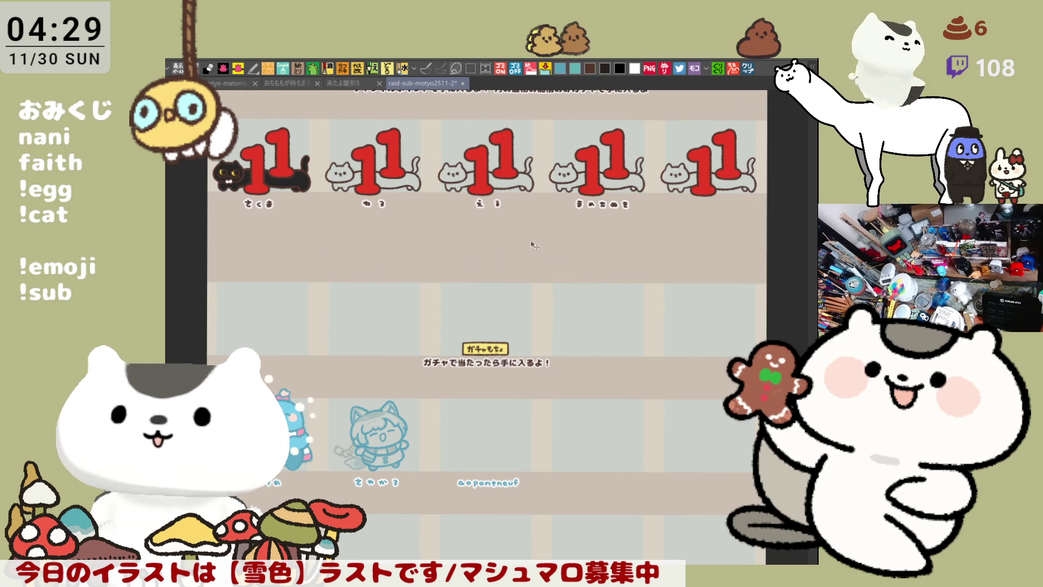
drag(518, 229, 519, 387)
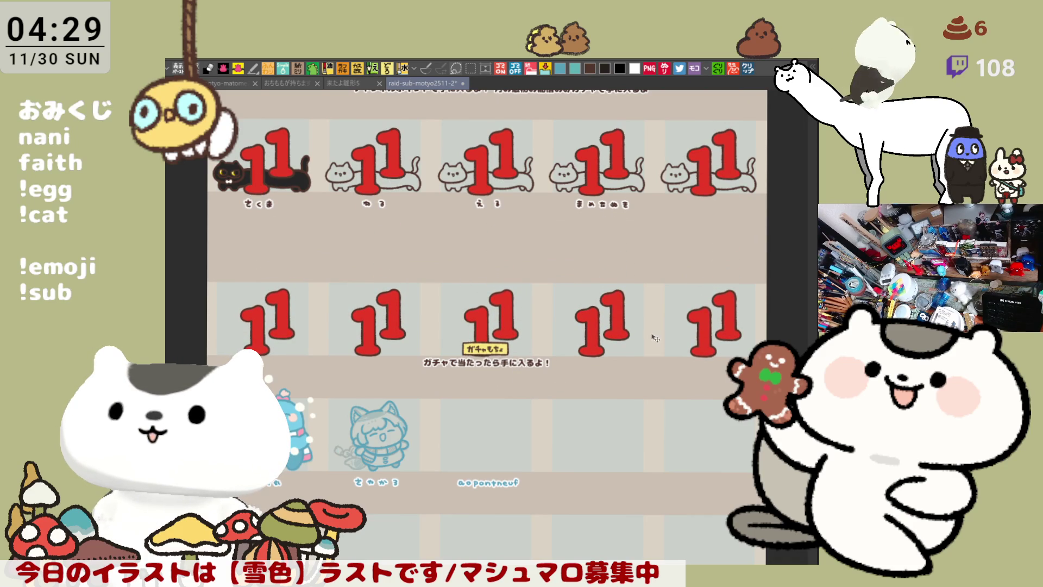
mouse_move(655, 338)
mouse_down()
mouse_move(654, 290)
mouse_move(634, 289)
mouse_up()
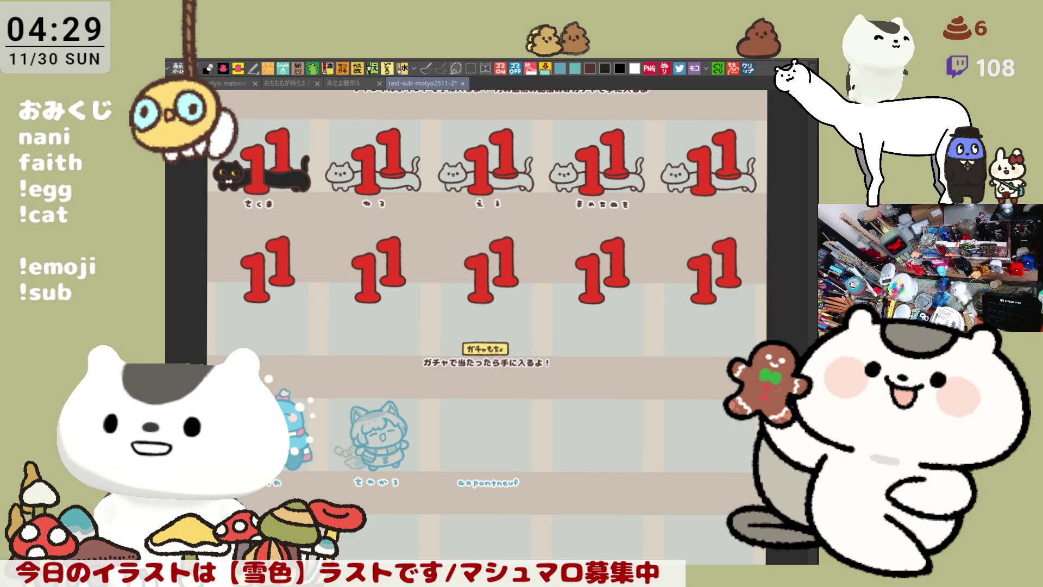
Step: Copy the last four long cats down under the second row's 11s, then select one cat
mouse_move(313, 118)
mouse_down()
mouse_move(348, 139)
mouse_move(763, 258)
mouse_move(770, 248)
mouse_up()
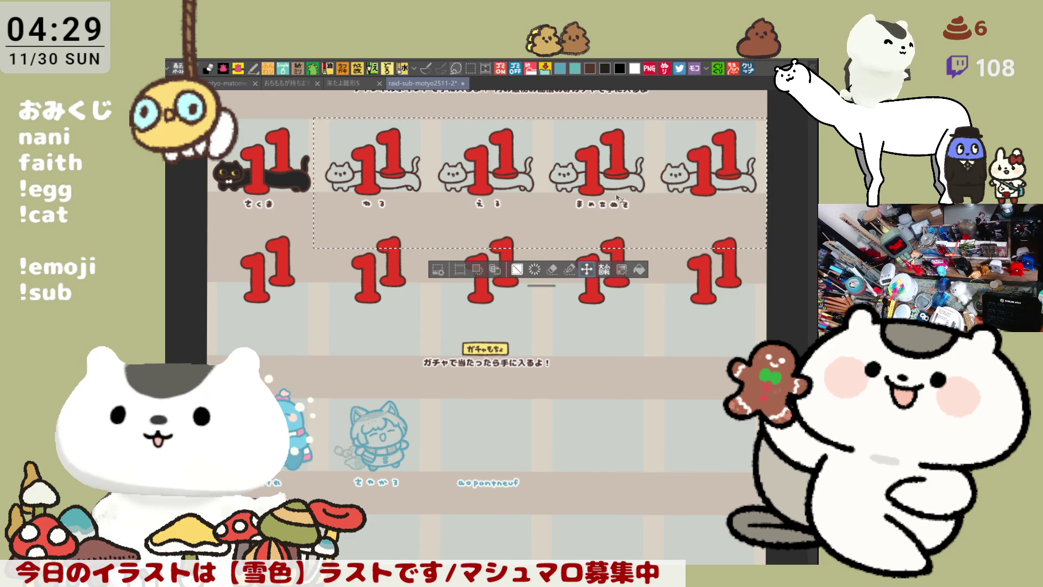
key(ctrl+c)
key(ctrl+v)
mouse_move(630, 192)
mouse_down()
mouse_move(632, 294)
mouse_move(638, 227)
mouse_move(647, 330)
mouse_up()
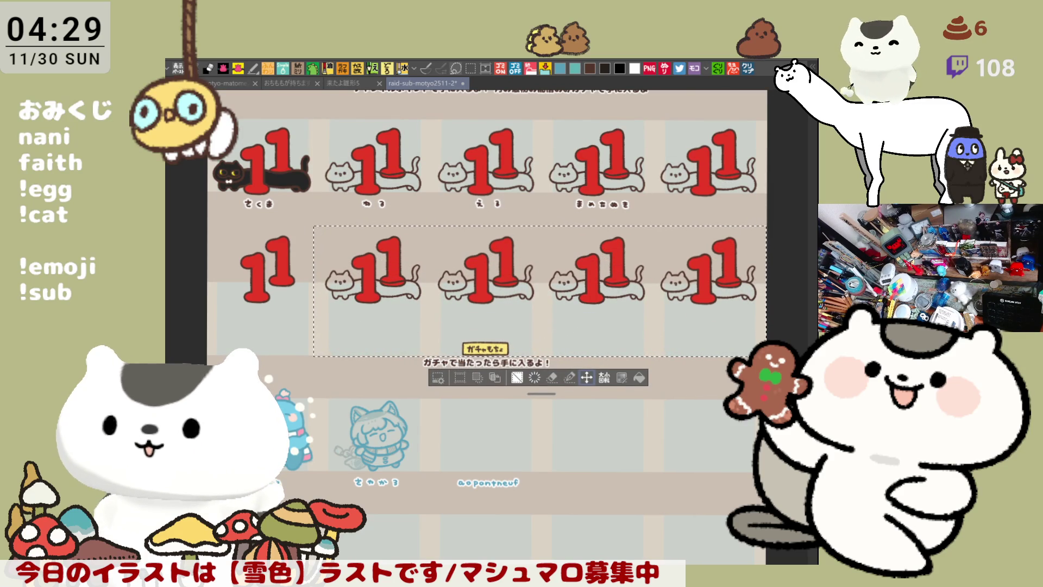
key(m)
key(ctrl+d)
drag(278, 222, 426, 316)
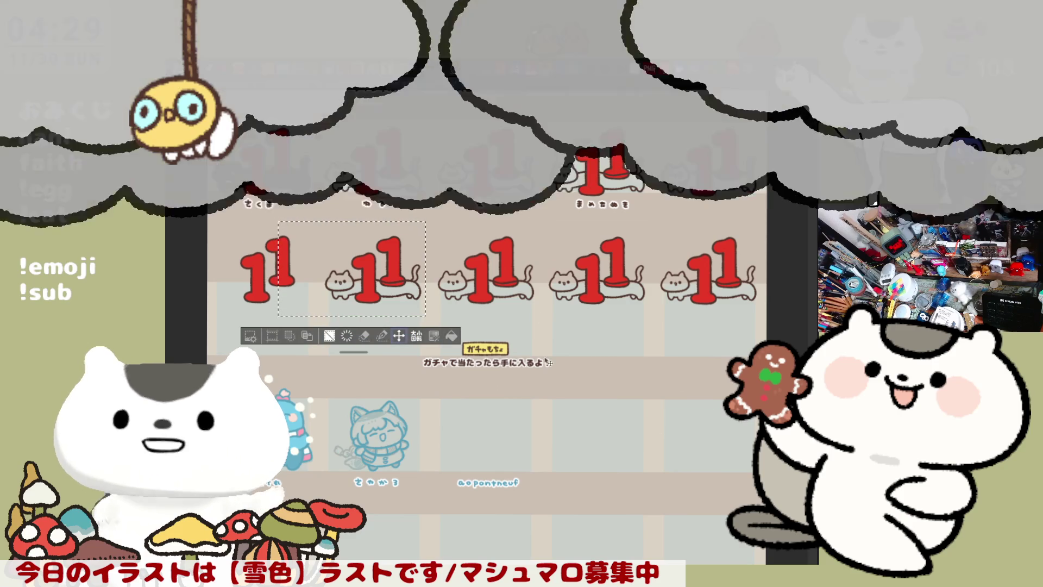
Step: Copy the selected white long cat left into the second row's first slot
key(ctrl+c)
key(ctrl+v)
drag(400, 315, 286, 313)
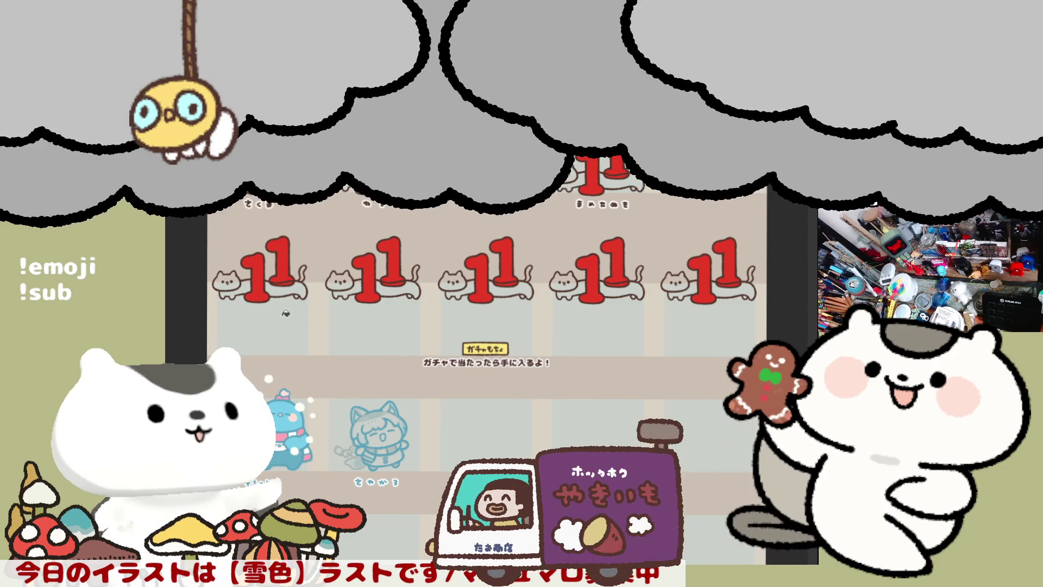